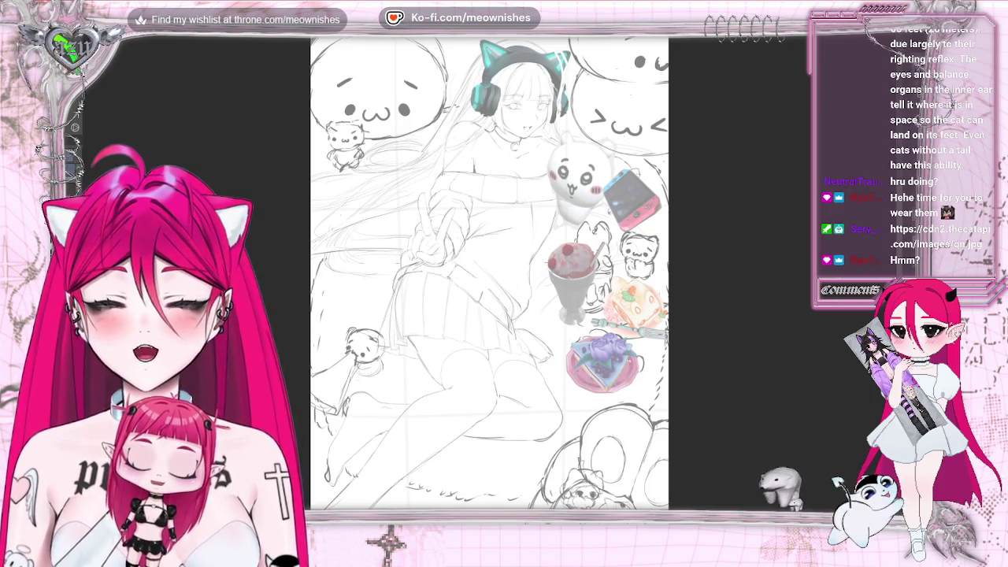
Step: Lasso around the cat-ear headphones, then clear the selection with Ctrl+D
drag(563, 126, 557, 51)
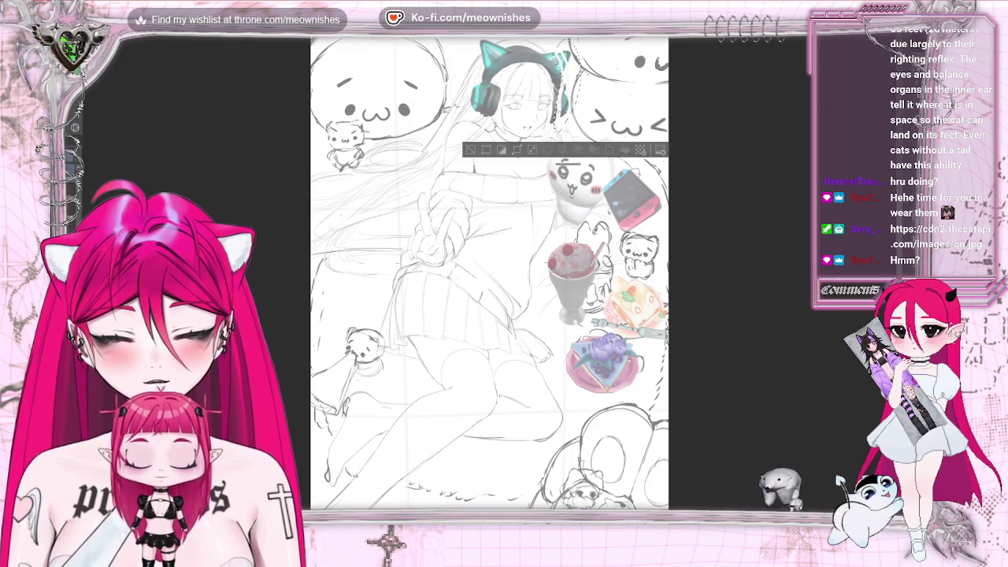
key(ctrl+d)
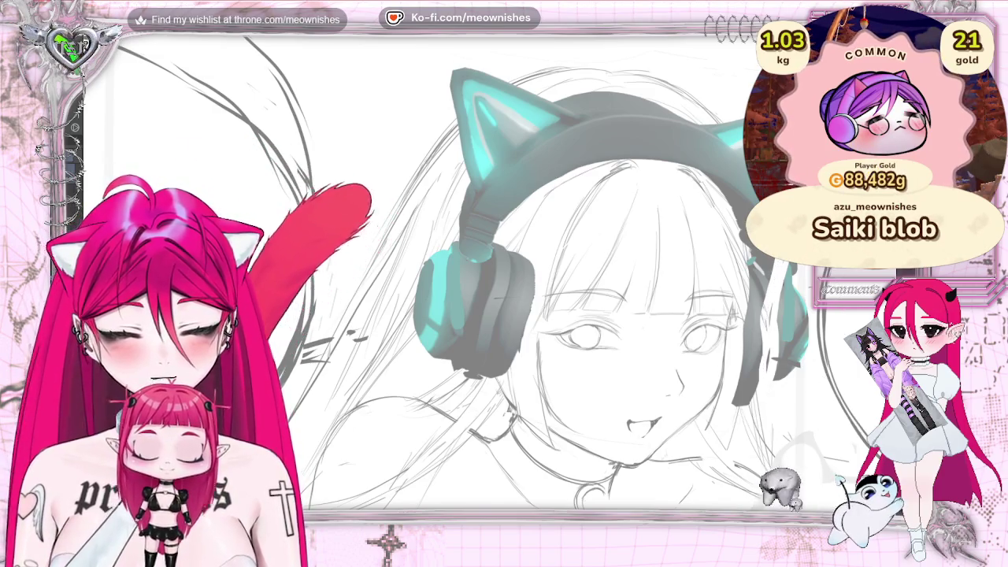
Step: Nudge the right headphone cup left and free-transform it wider with a raised bottom edge
drag(754, 101, 763, 394)
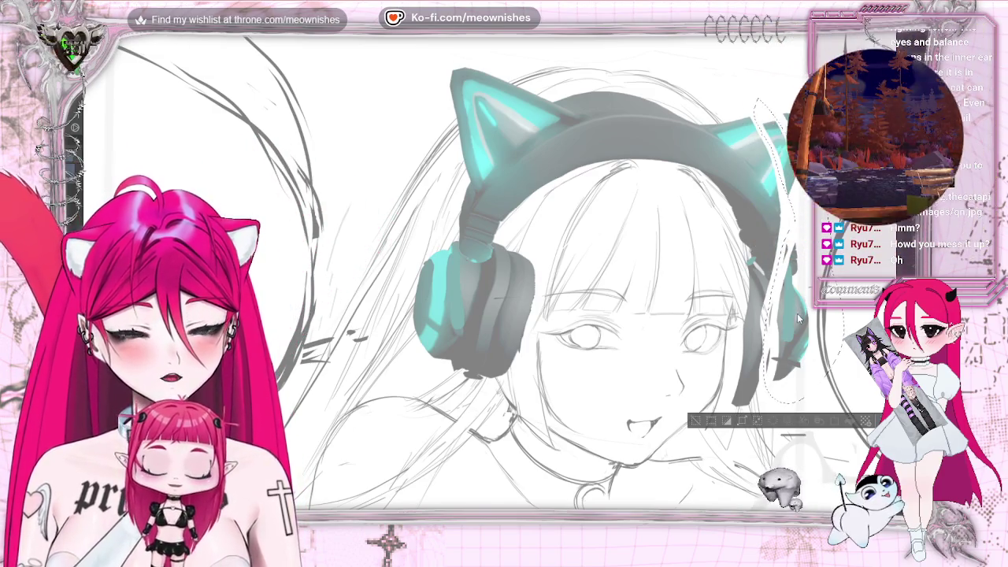
drag(807, 331, 785, 327)
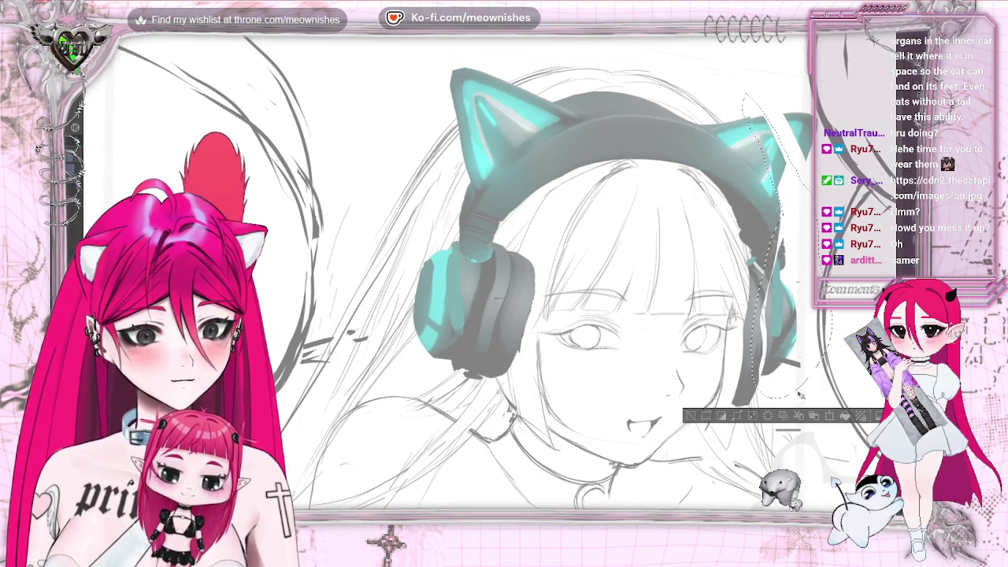
click(828, 417)
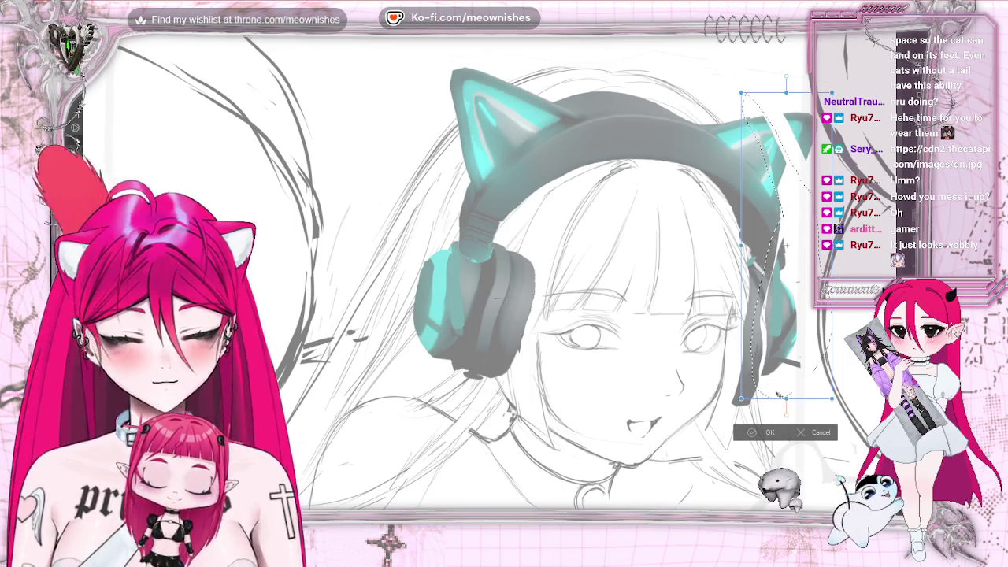
drag(786, 399, 788, 403)
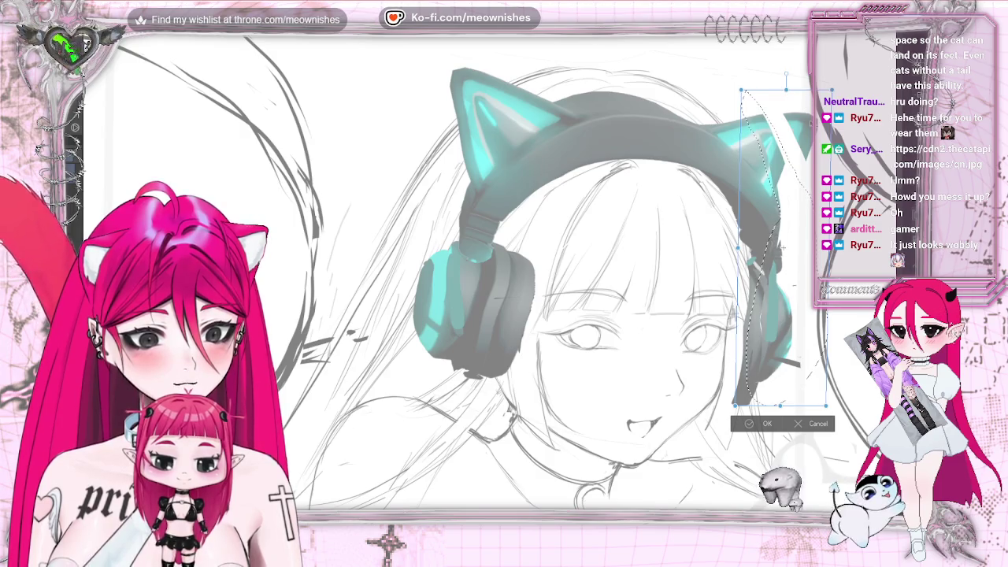
drag(826, 248, 845, 261)
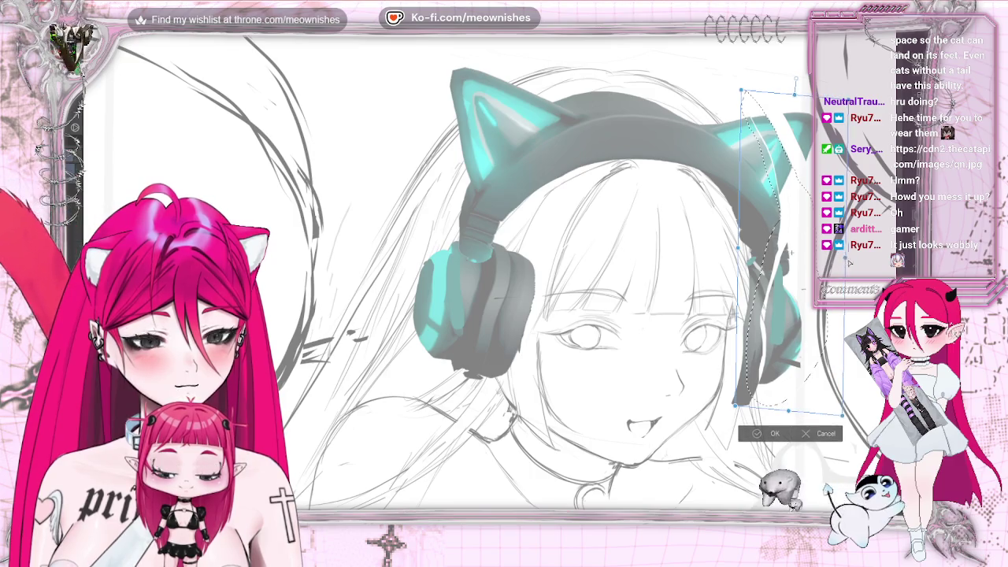
drag(787, 425, 781, 412)
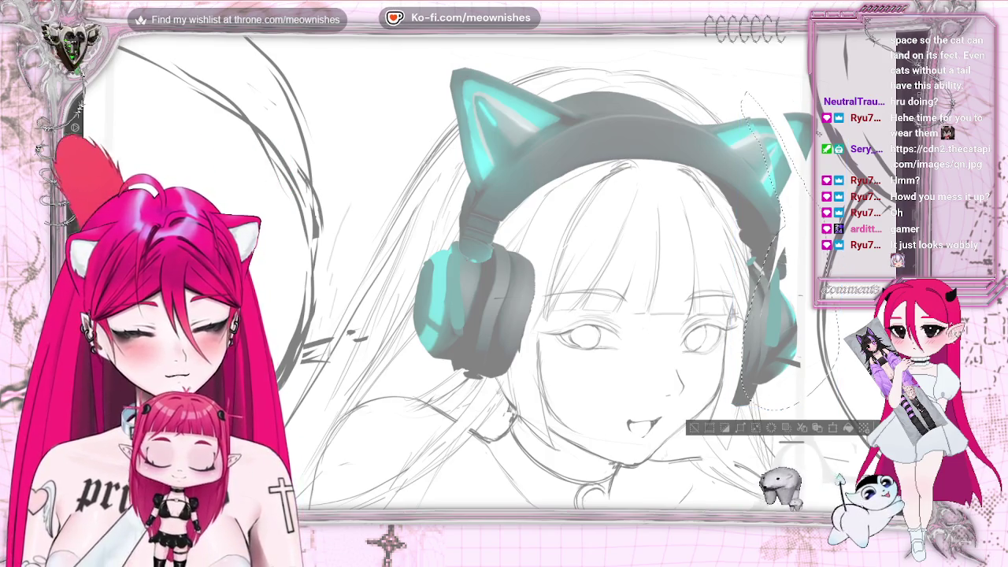
click(750, 439)
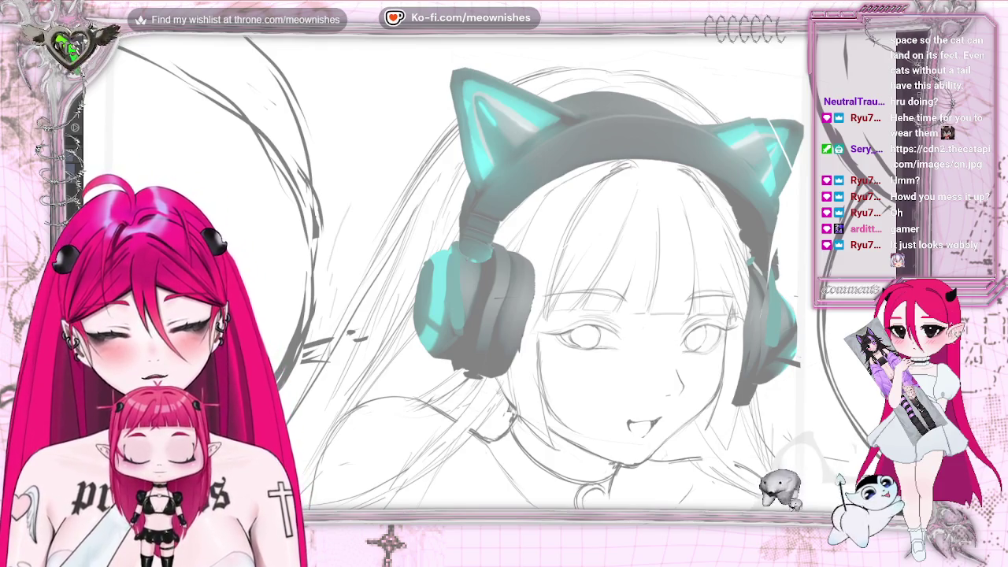
key(ctrl+0)
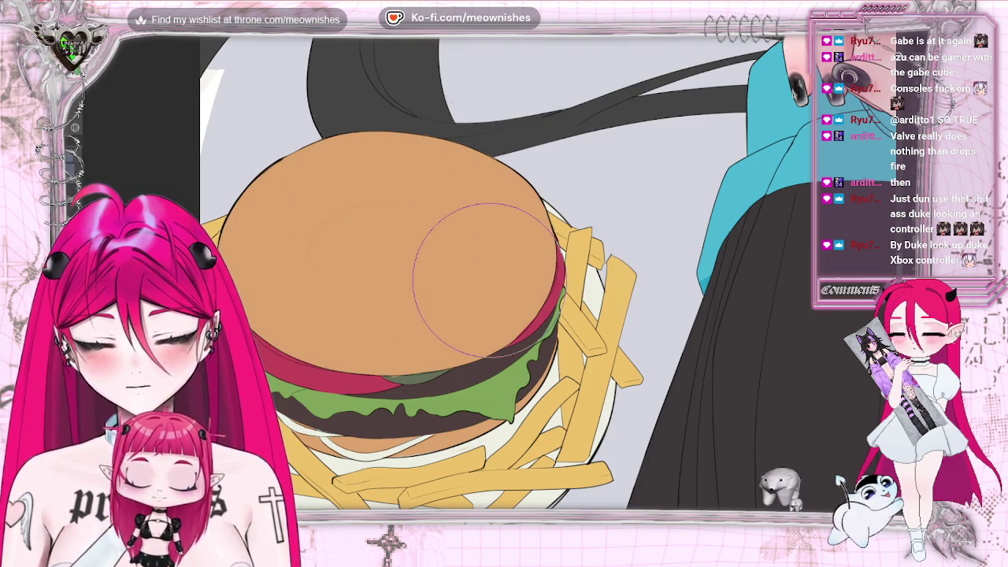
Step: Airbrush darker orange over the bun's top, centre and lower left, then fit the canvas
mouse_move(419, 211)
mouse_down()
mouse_move(379, 181)
mouse_move(499, 277)
mouse_move(433, 168)
mouse_move(504, 177)
mouse_up()
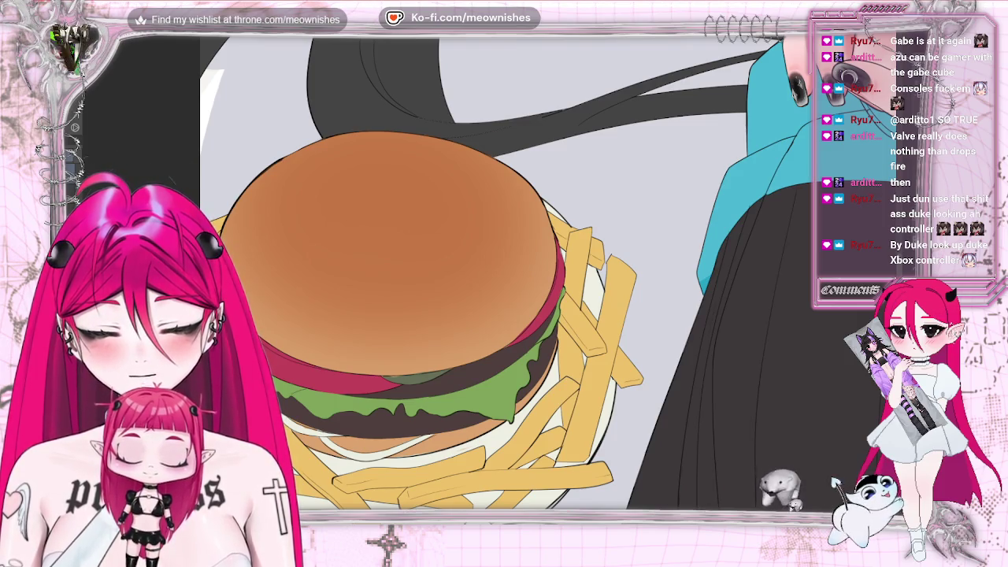
drag(362, 181, 441, 252)
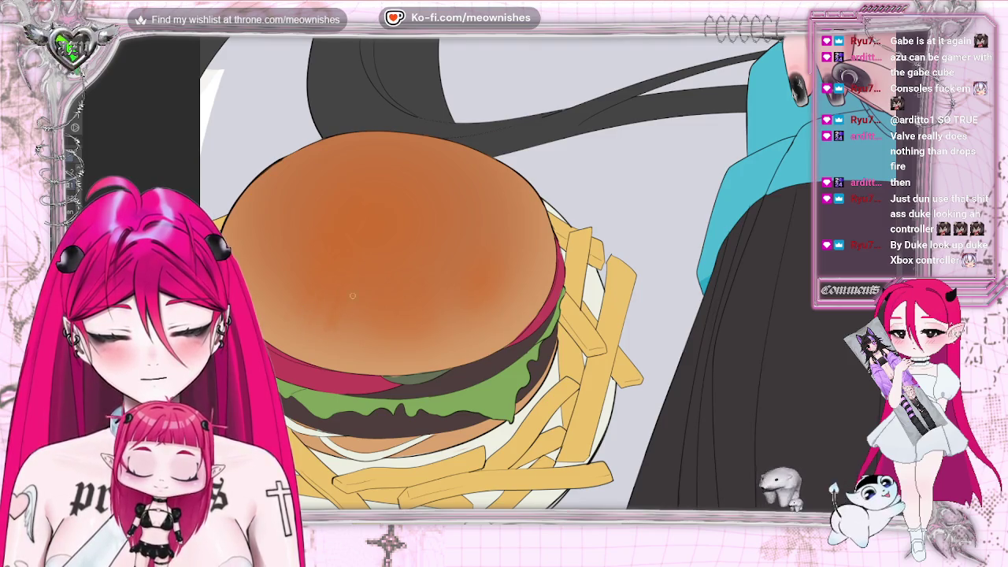
drag(367, 324, 341, 337)
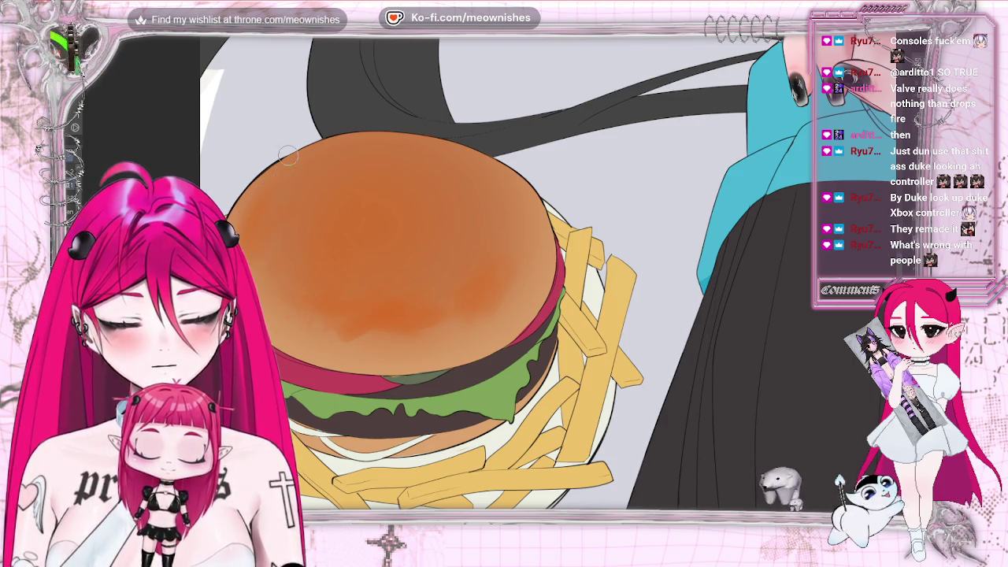
key(ctrl+0)
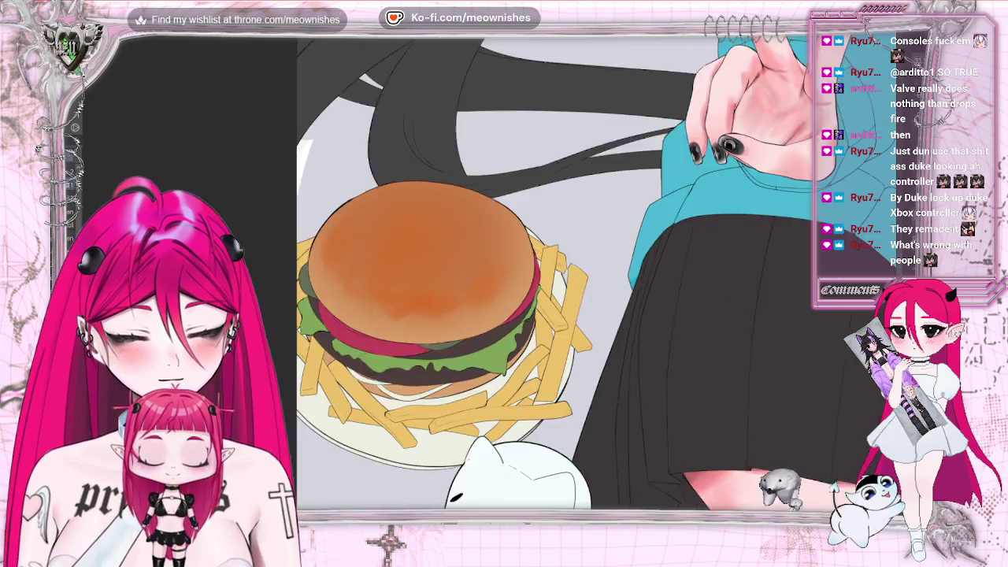
Step: Zoom in and brush blended brown shading across the bun's top, ending with a dark stroke
scroll(662, 161, up, 3)
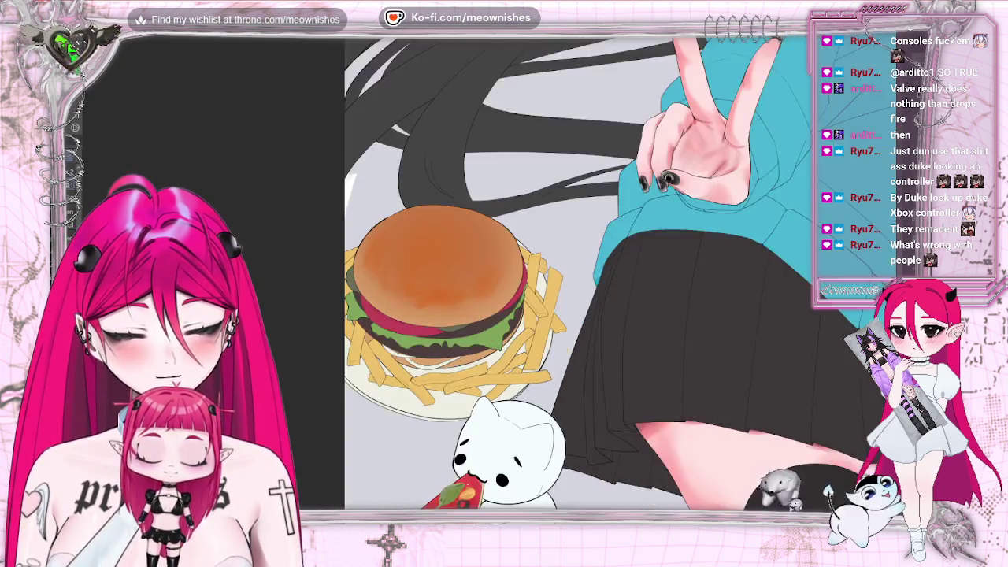
scroll(662, 162, up, 2)
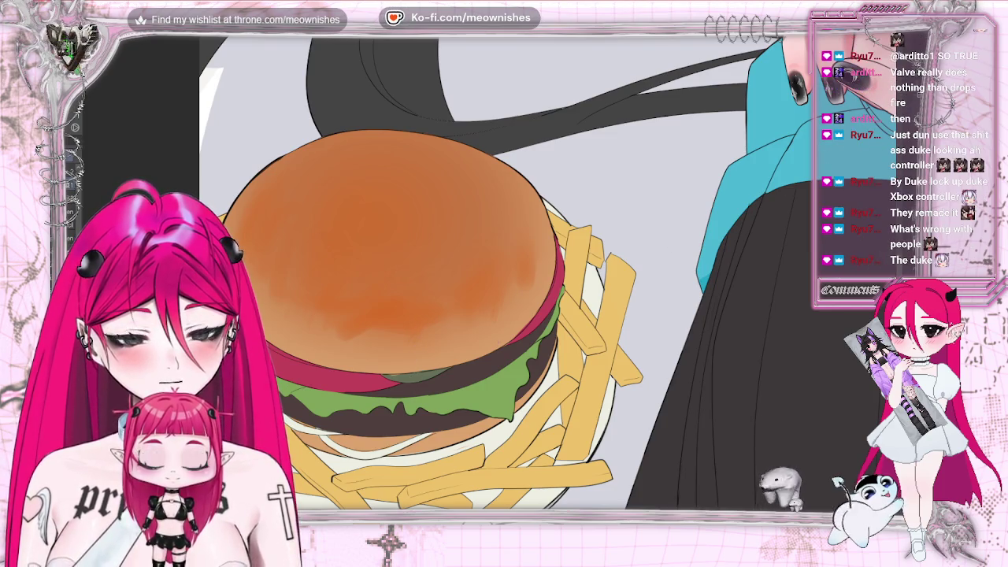
scroll(460, 275, up, 1)
scroll(459, 275, up, 1)
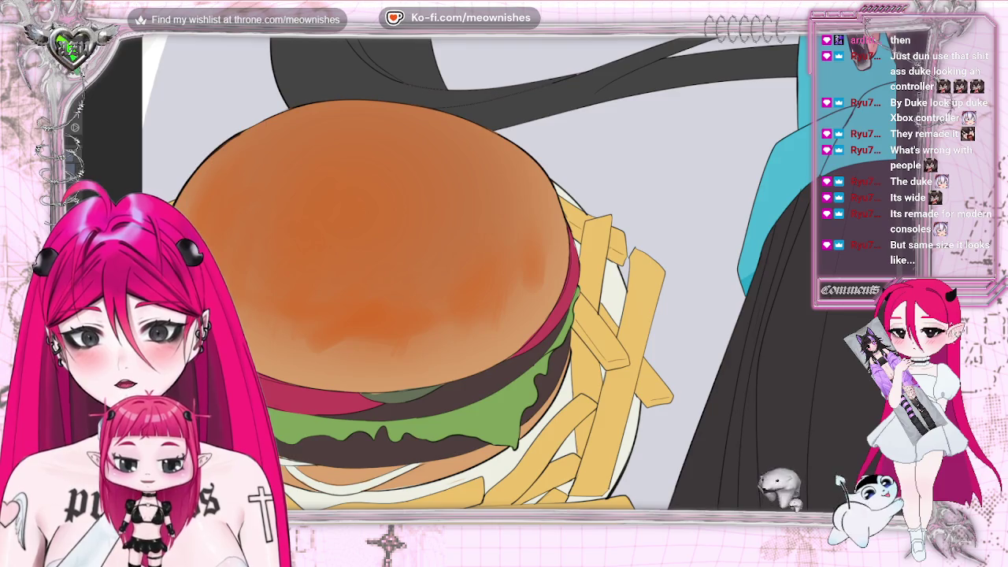
drag(291, 209, 377, 220)
drag(292, 229, 401, 189)
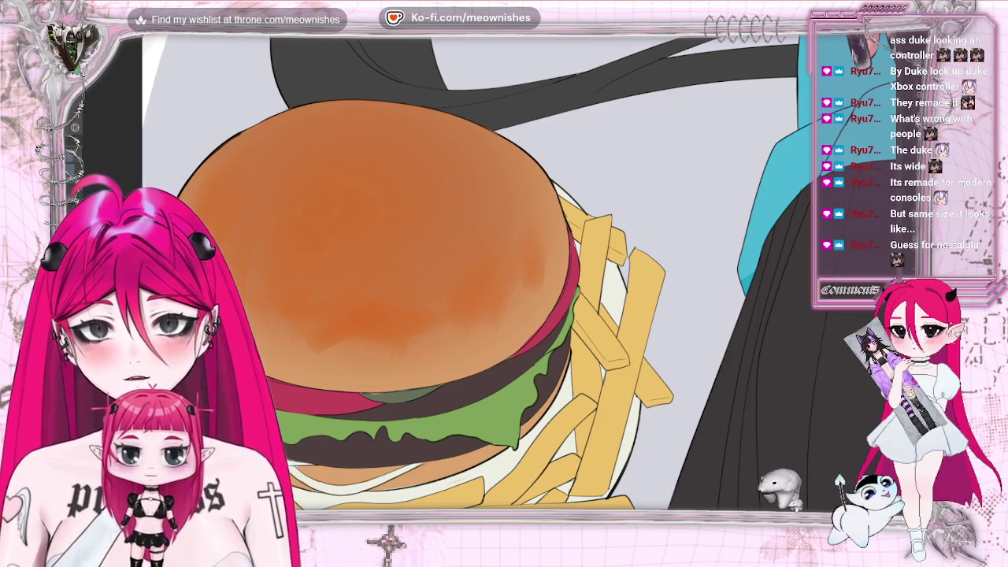
drag(429, 141, 381, 131)
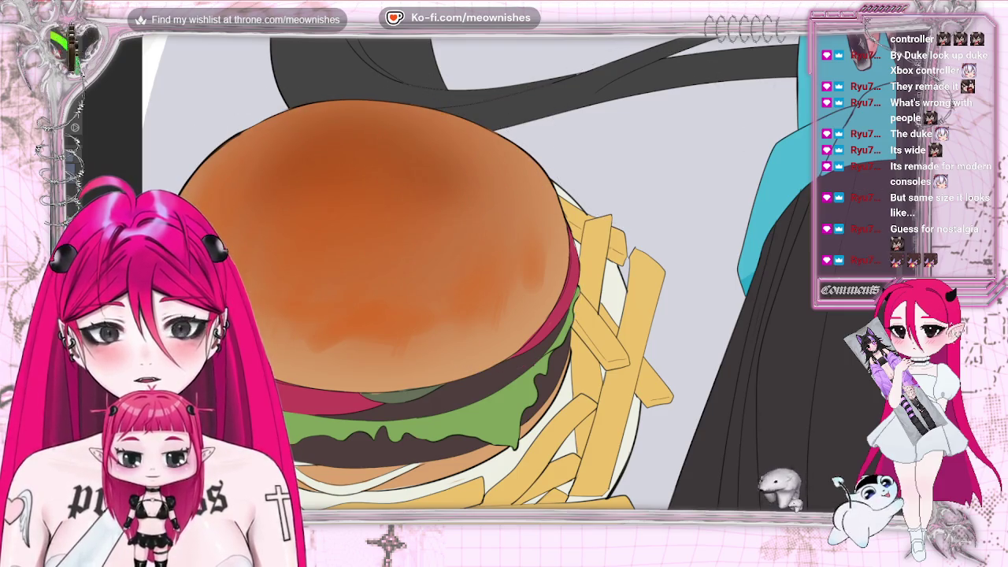
scroll(451, 209, down, 2)
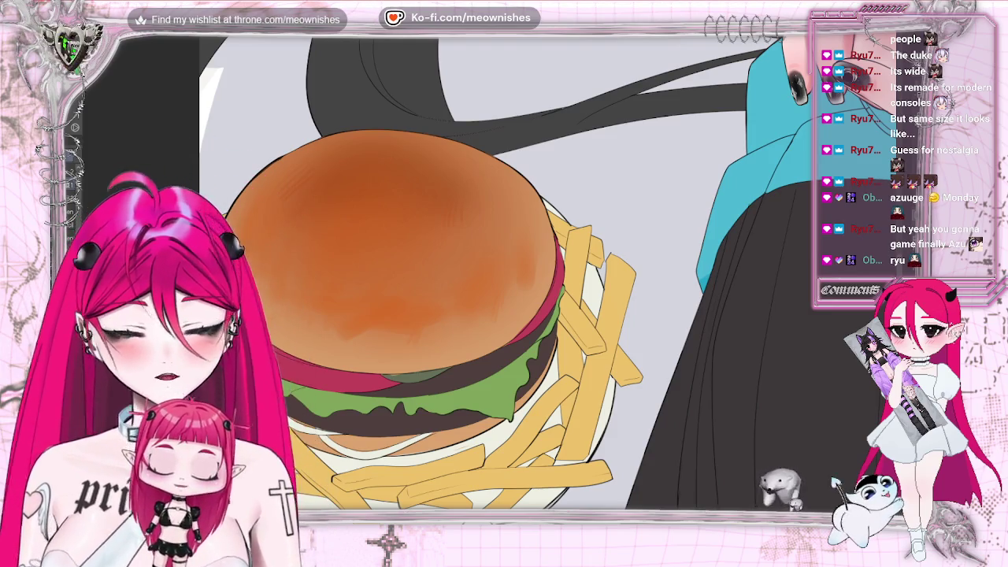
drag(385, 256, 315, 287)
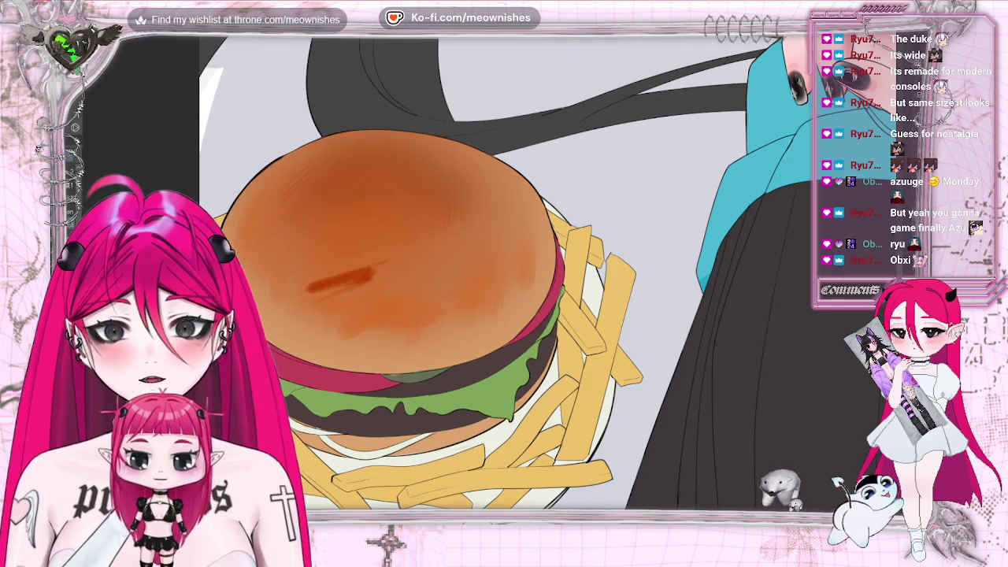
Step: Undo the stray stroke, lasso a small bun-top area and paint orange shading inside it
key(ctrl+z)
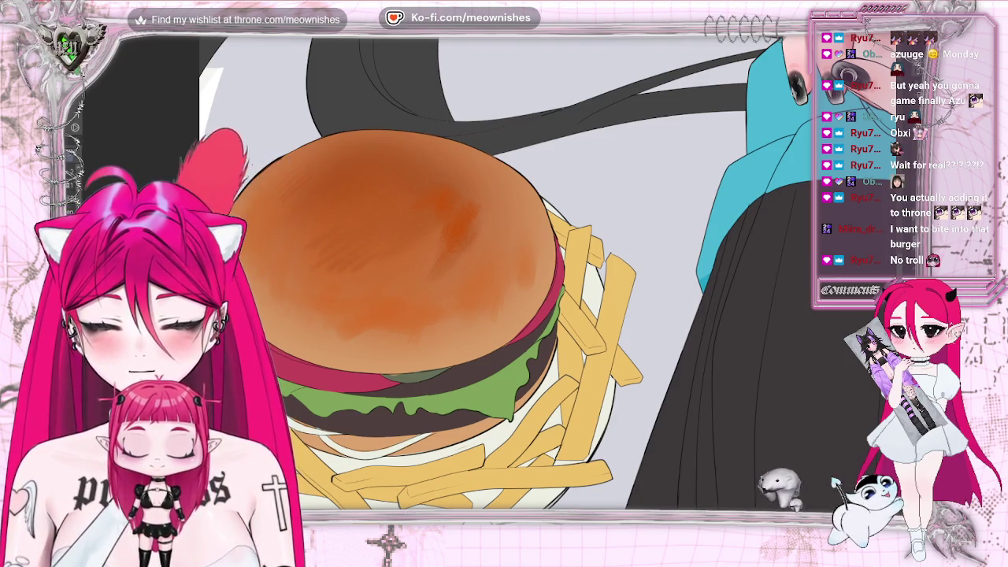
drag(441, 183, 434, 189)
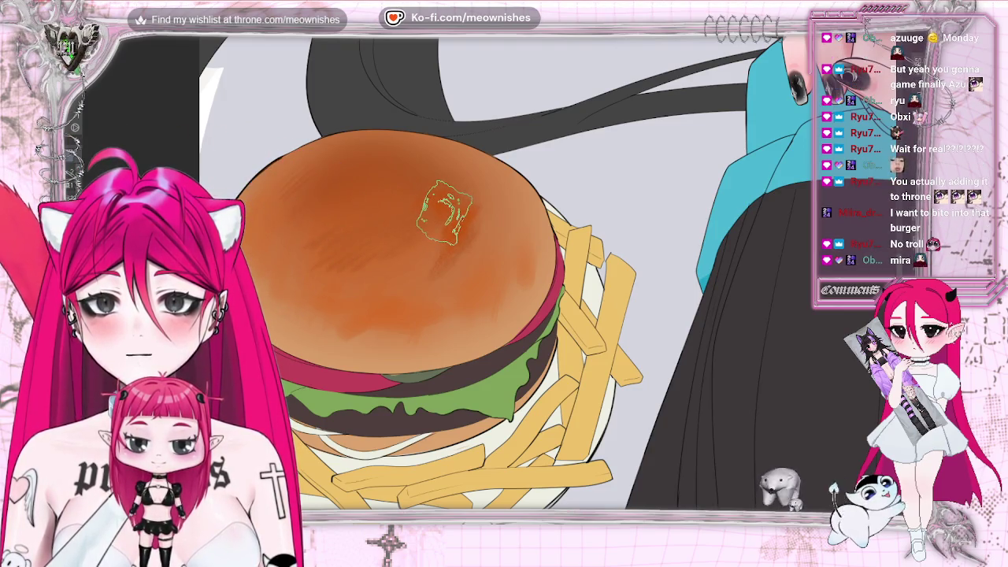
drag(449, 220, 410, 209)
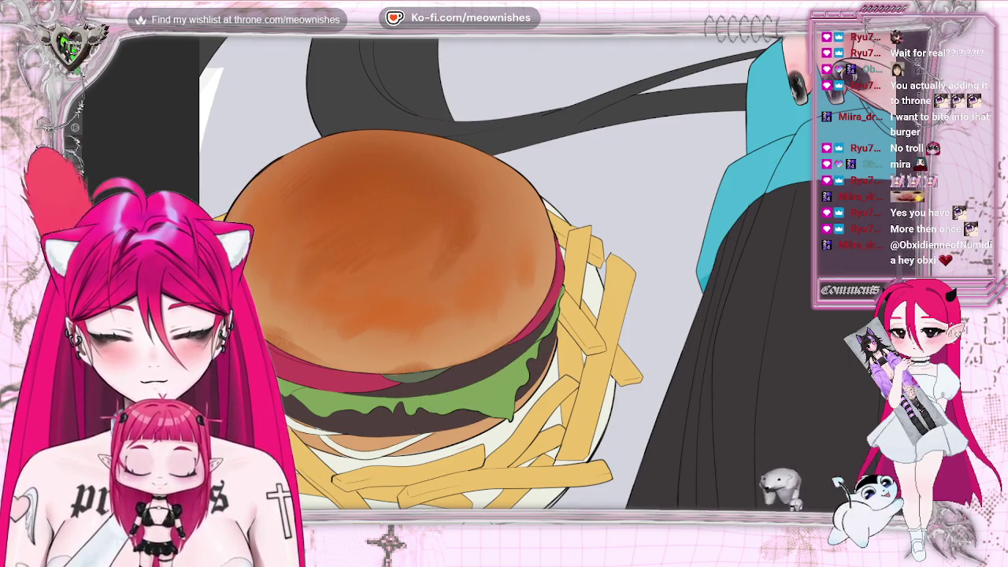
scroll(551, 272, down, 2)
scroll(551, 272, down, 3)
scroll(488, 394, down, 3)
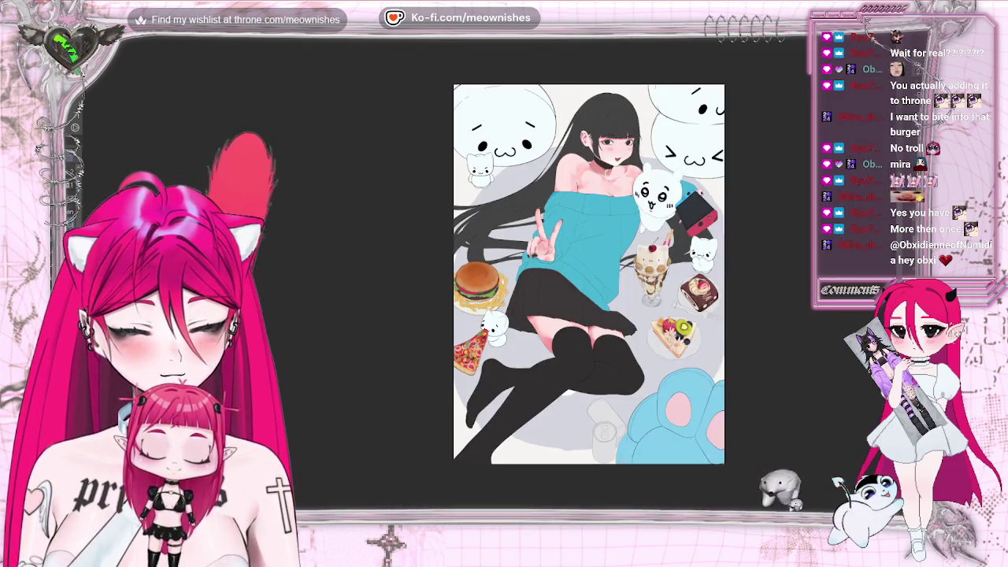
scroll(488, 393, up, 3)
scroll(488, 394, up, 2)
scroll(483, 300, up, 2)
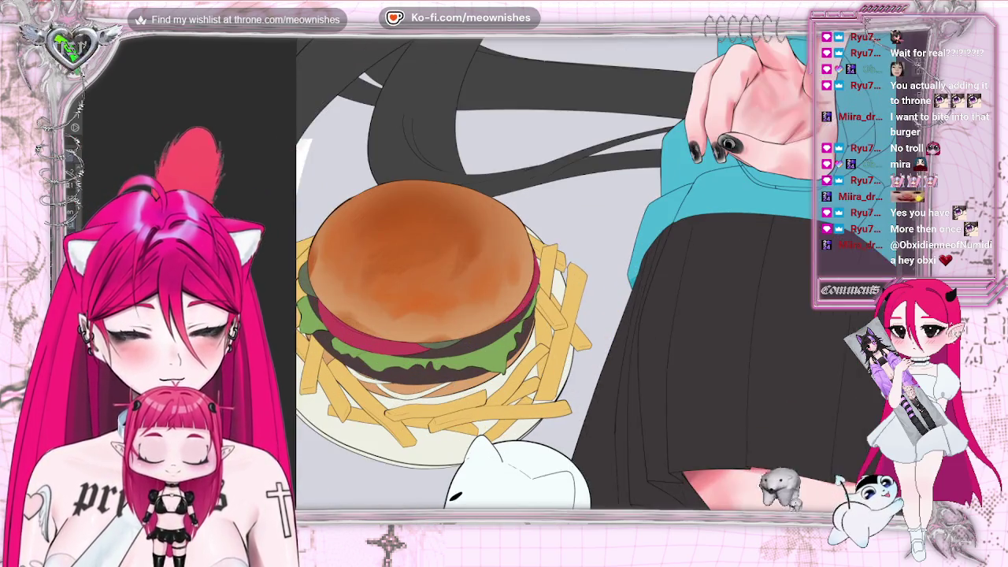
scroll(483, 300, up, 1)
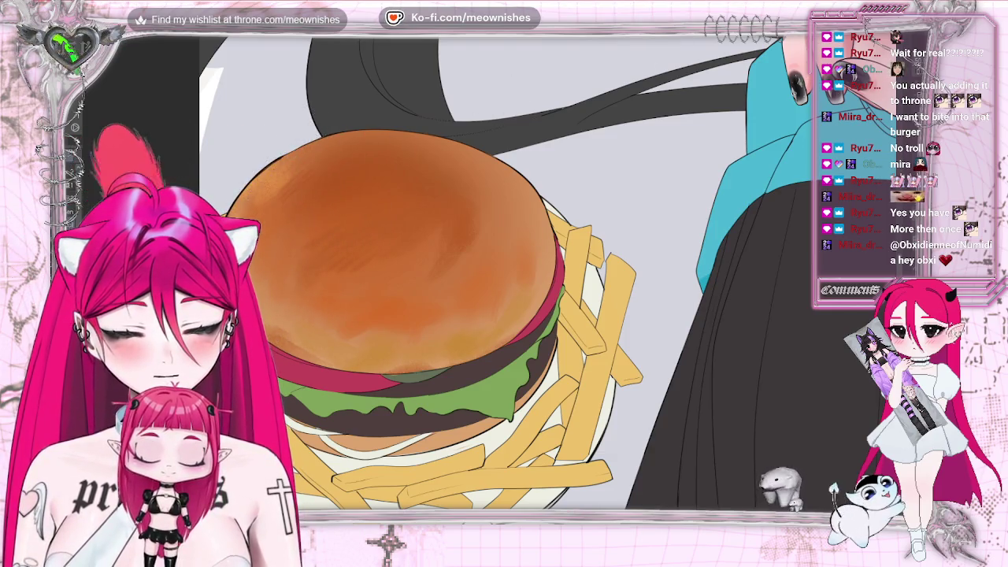
key(ctrl+0)
Step: Zoom back in on the burger bun to work on its shading
scroll(488, 279, up, 3)
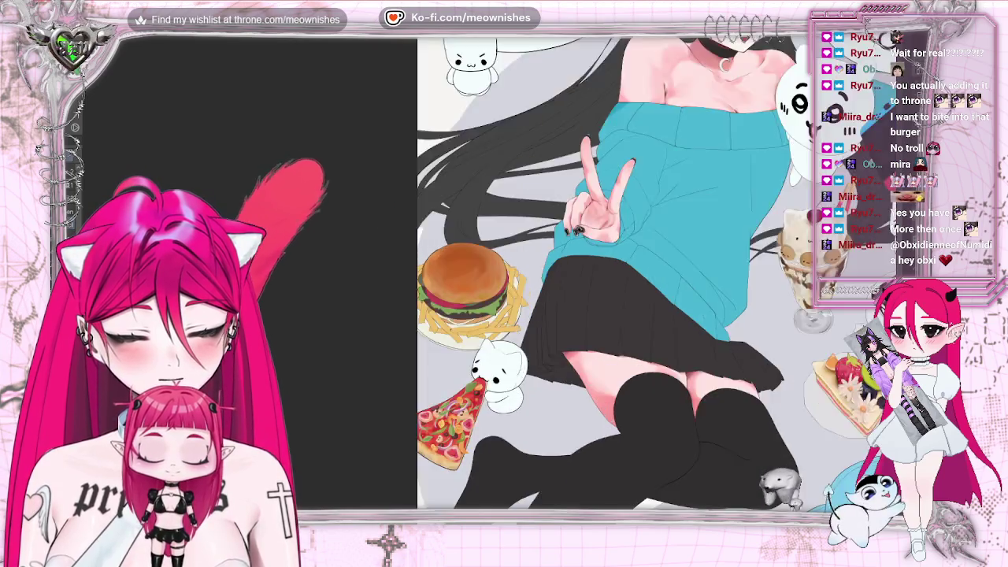
scroll(488, 279, up, 3)
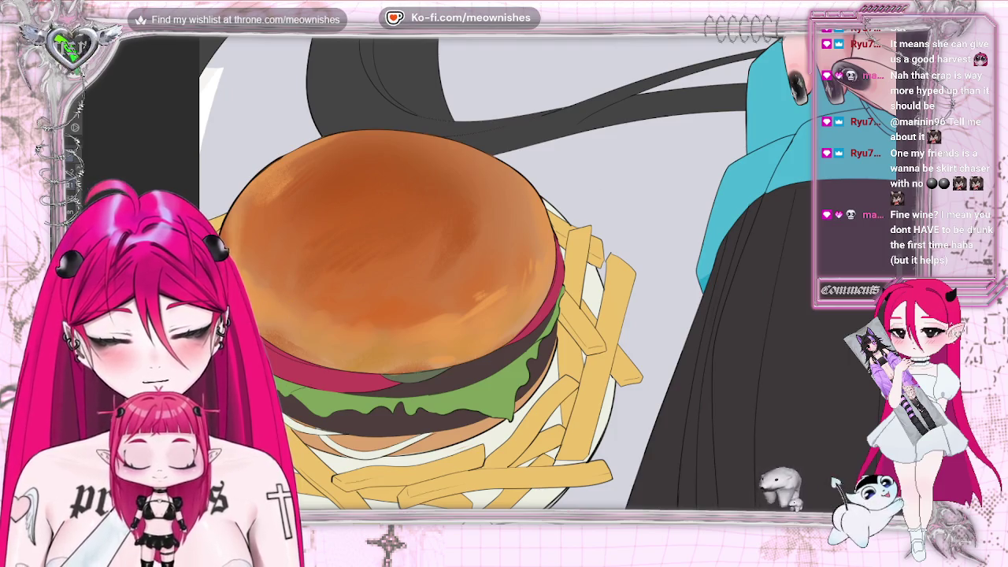
scroll(585, 172, down, 5)
scroll(586, 172, down, 3)
scroll(586, 172, down, 2)
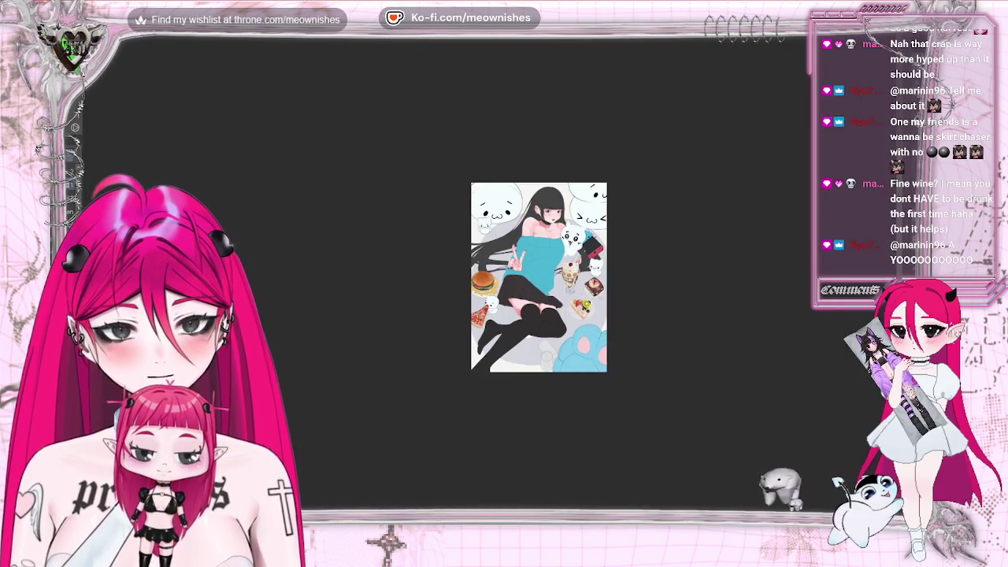
scroll(488, 279, up, 5)
scroll(488, 279, up, 1)
scroll(488, 280, up, 2)
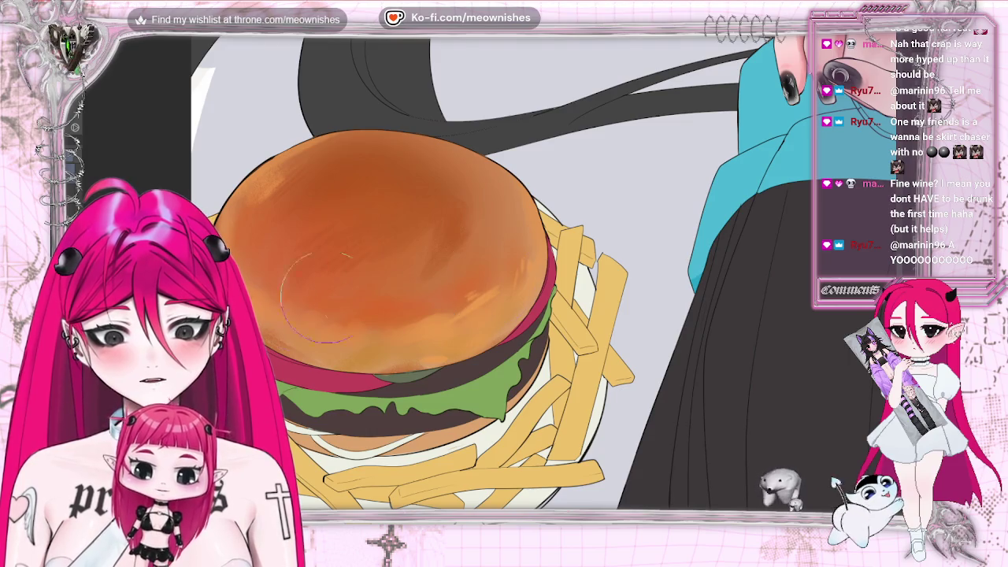
scroll(489, 285, down, 2)
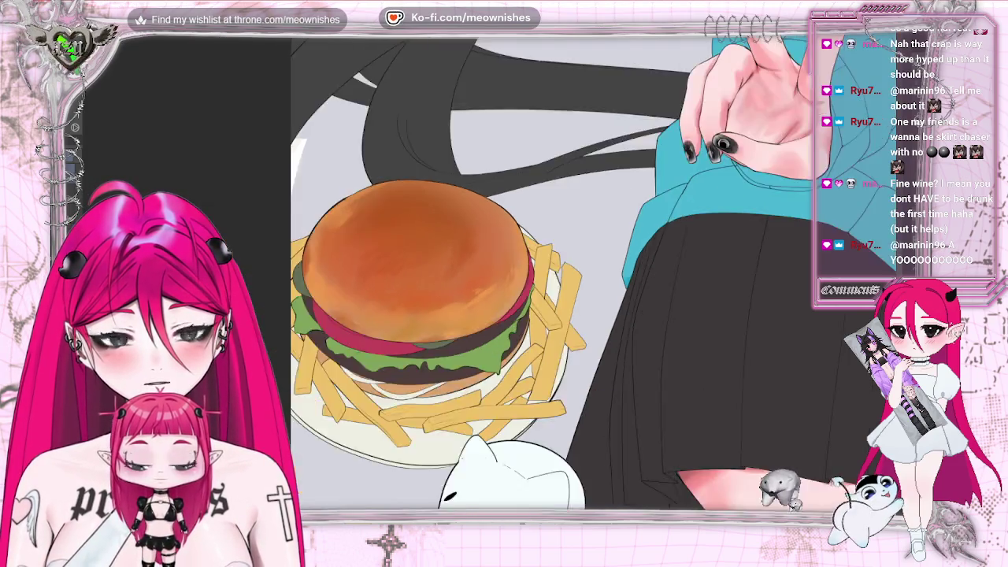
scroll(489, 285, down, 3)
scroll(491, 281, up, 2)
scroll(491, 281, up, 2)
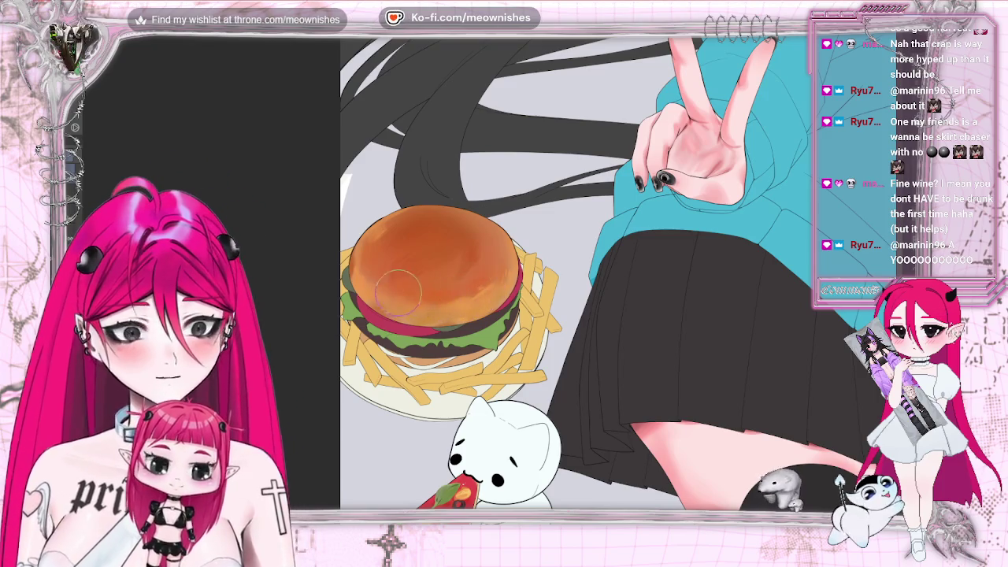
scroll(482, 277, up, 1)
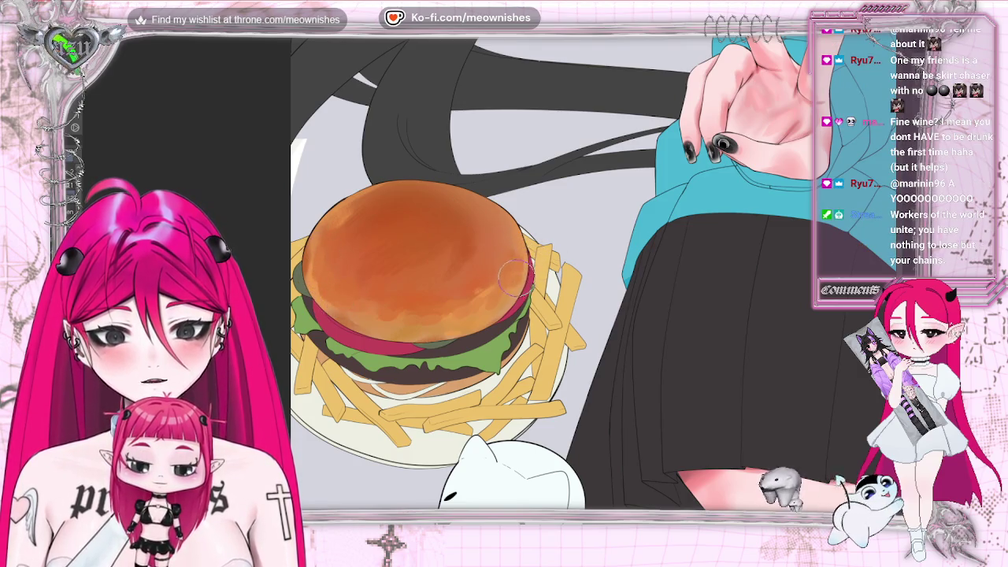
scroll(504, 272, down, 5)
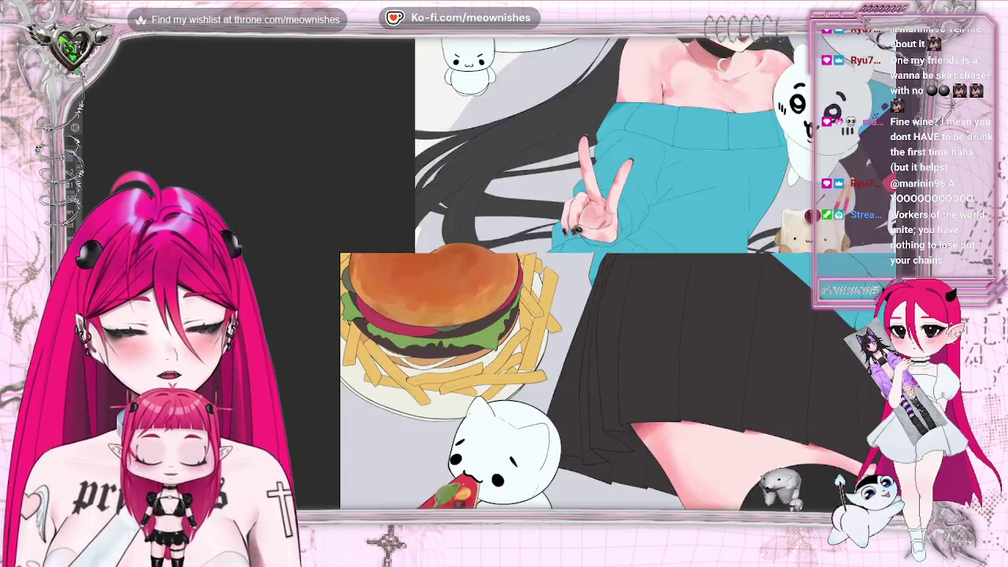
scroll(393, 299, up, 6)
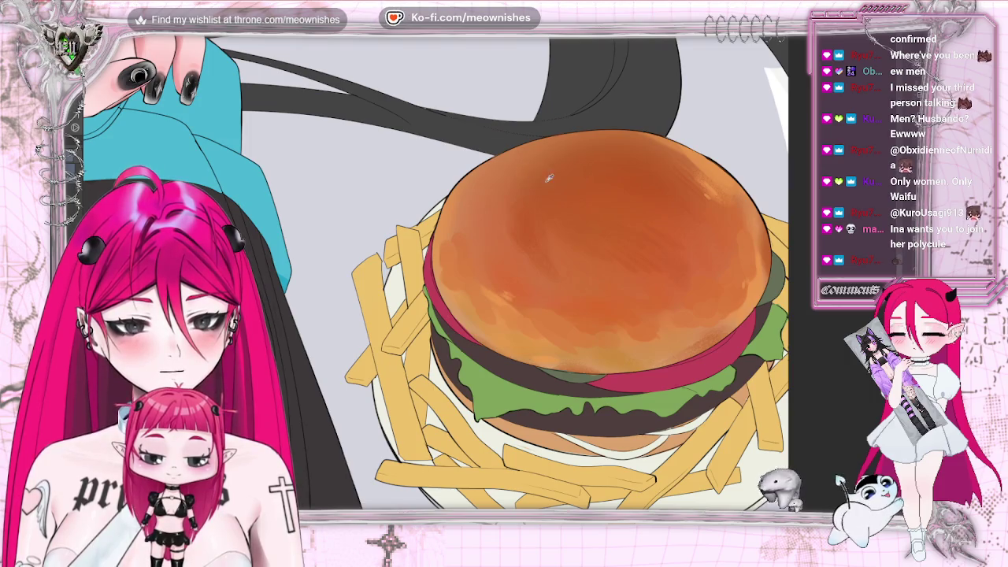
Step: Sample different orange tones from the painted burger bun with the eyedropper
click(622, 184)
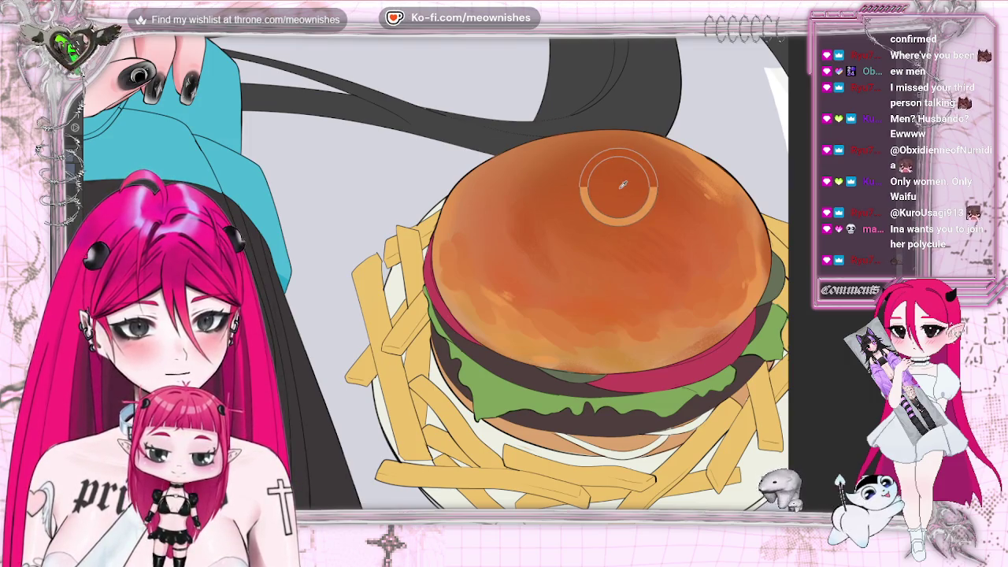
drag(622, 184, 604, 181)
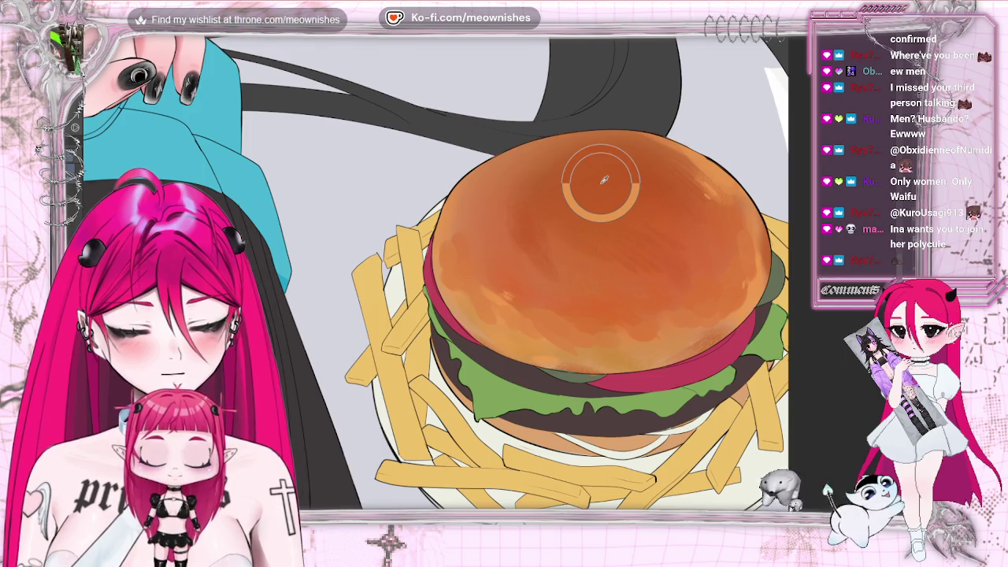
click(604, 181)
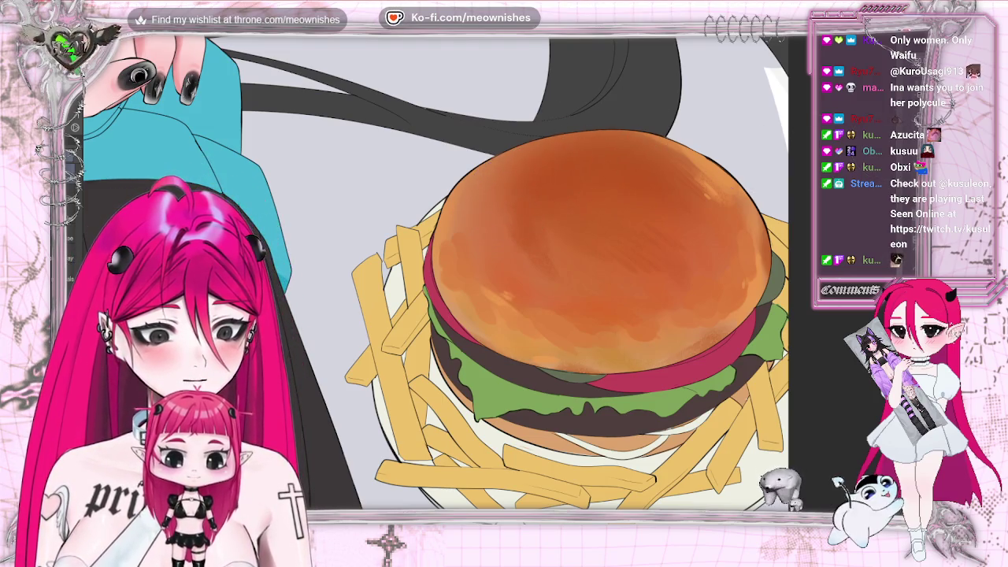
Step: Zoom out to view the full illustration, then zoom back in on the burger
key(ctrl+minus)
key(ctrl+minus)
key(ctrl+minus)
key(ctrl+minus)
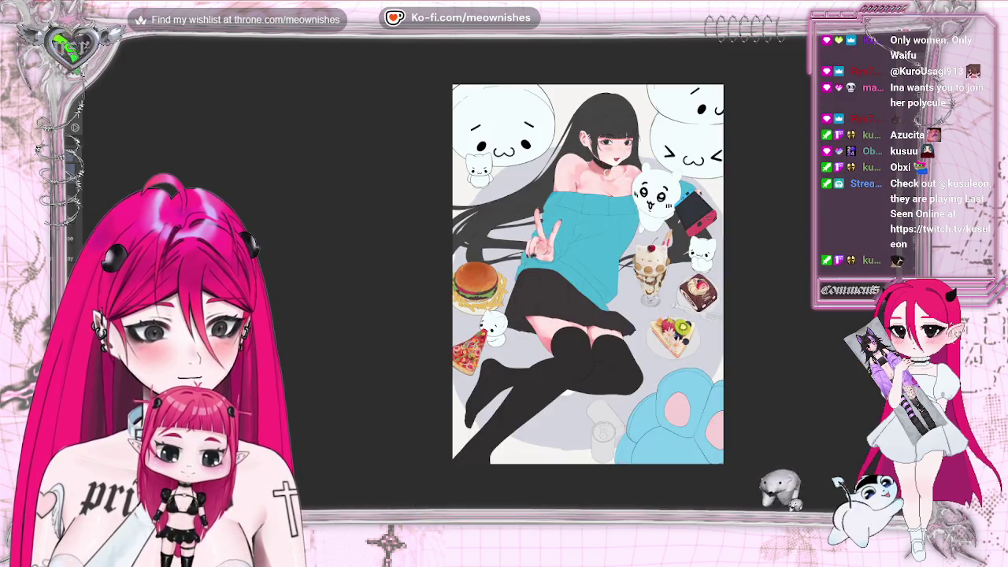
key(ctrl+plus)
key(ctrl+plus)
key(ctrl+plus)
key(ctrl+plus)
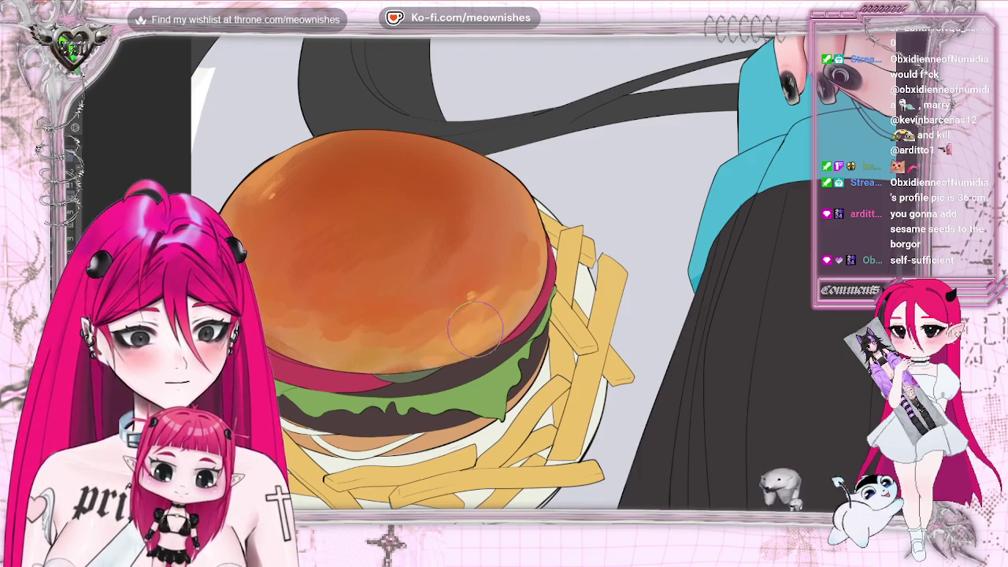
Step: Zoom in and out around the bun, fitting the whole illustration to compare
scroll(490, 284, down, 2)
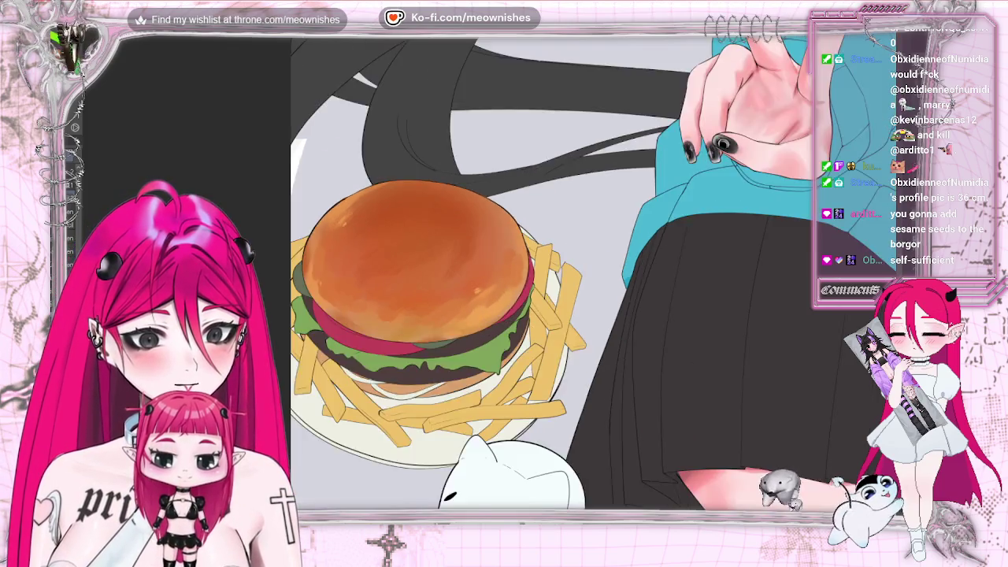
scroll(490, 284, down, 1)
scroll(490, 283, down, 1)
scroll(491, 283, down, 3)
scroll(490, 286, down, 2)
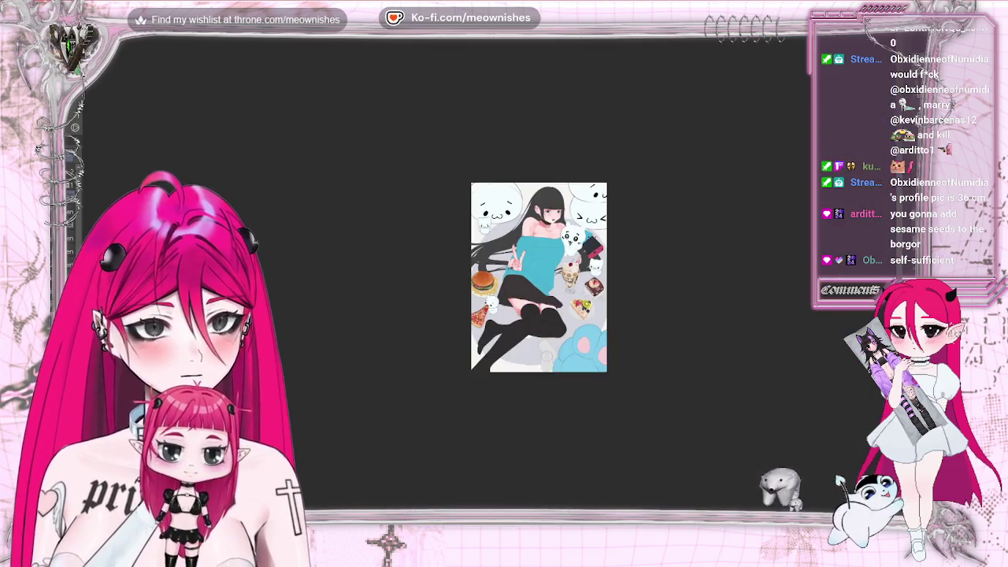
scroll(490, 285, up, 5)
scroll(489, 286, up, 1)
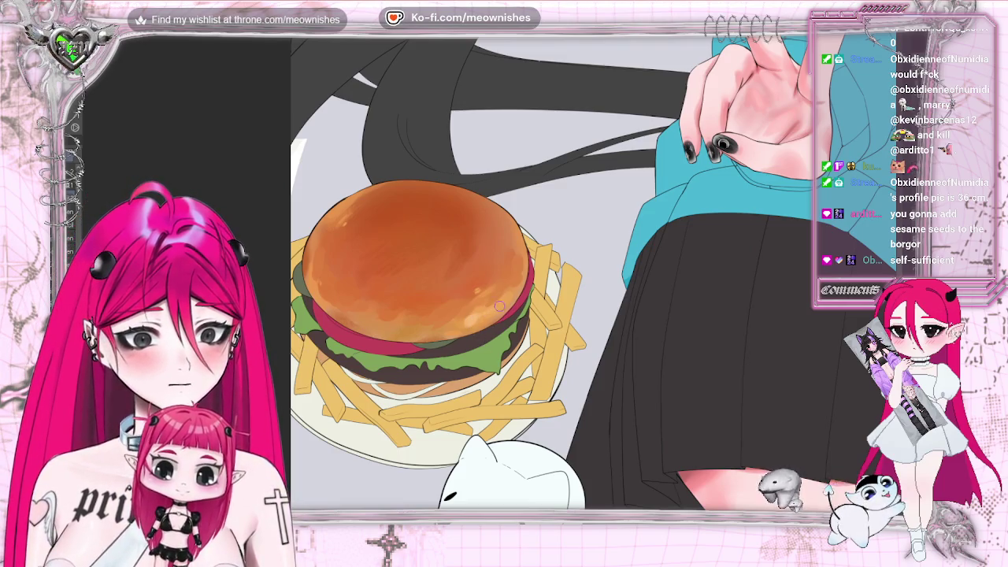
key(ctrl+0)
scroll(441, 299, up, 3)
scroll(425, 299, up, 2)
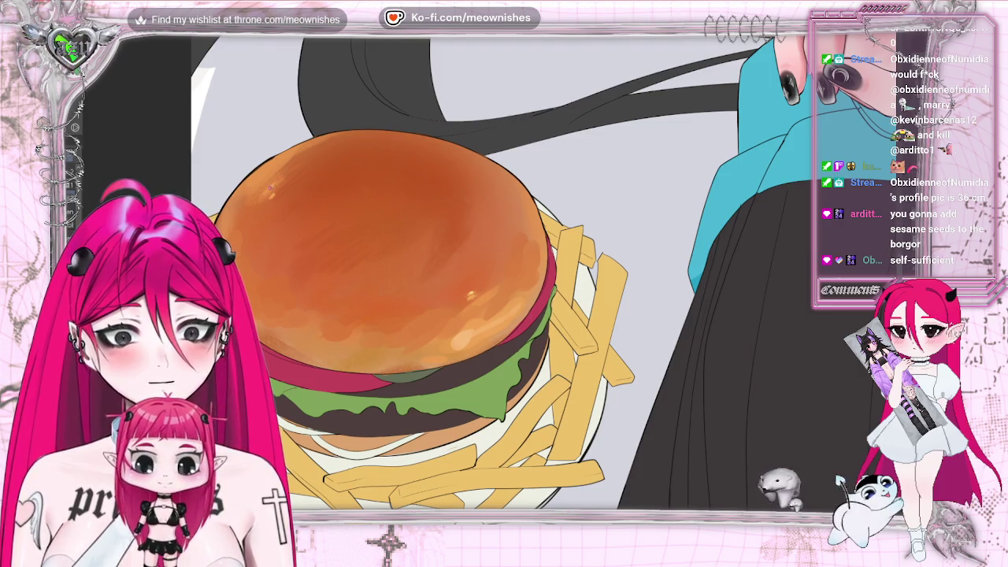
scroll(543, 272, down, 2)
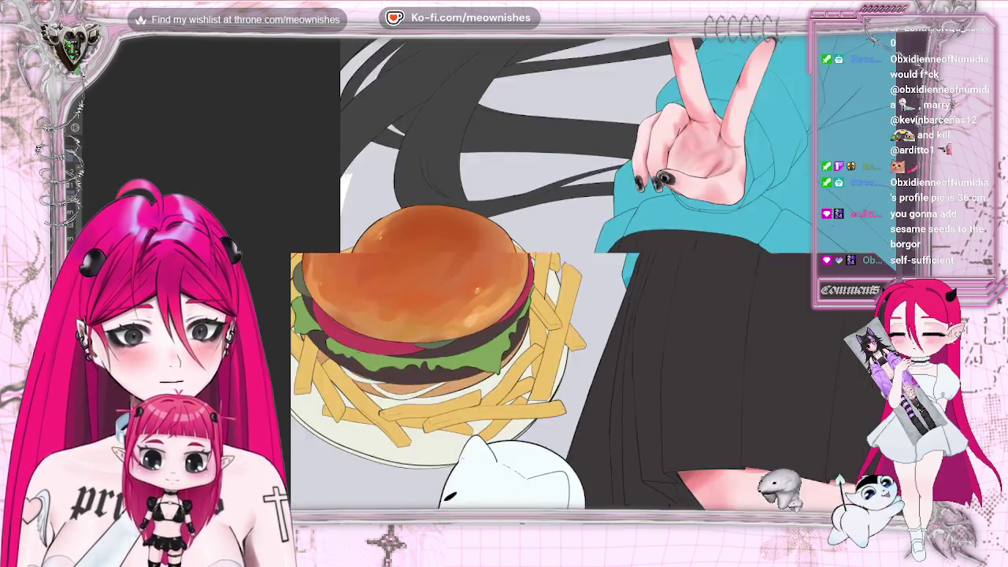
scroll(544, 272, down, 2)
scroll(544, 272, down, 2)
scroll(504, 330, up, 5)
scroll(487, 284, up, 3)
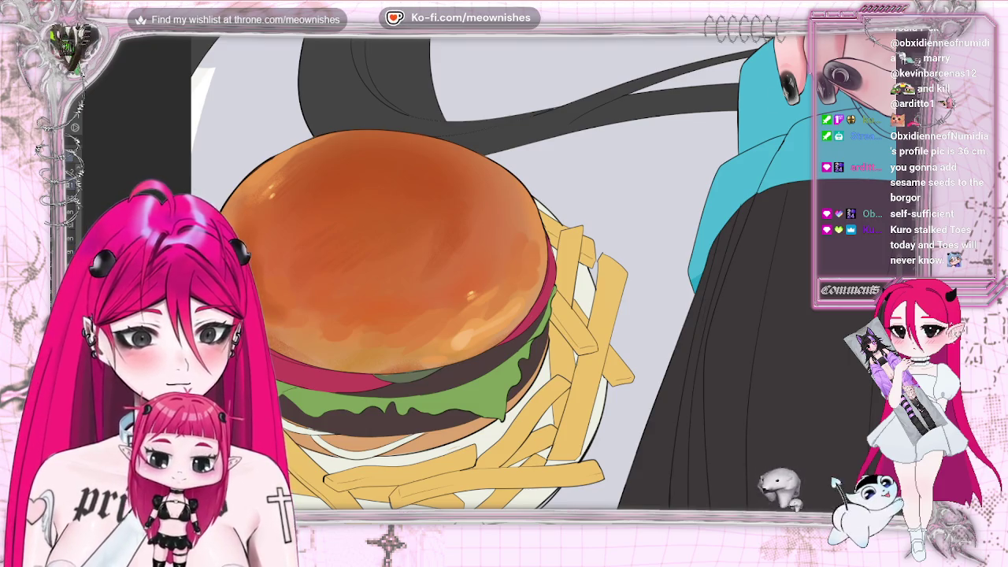
Step: Refit the canvas to judge the burger, then undo and redo the last bun stroke
key(ctrl+0)
scroll(493, 280, up, 5)
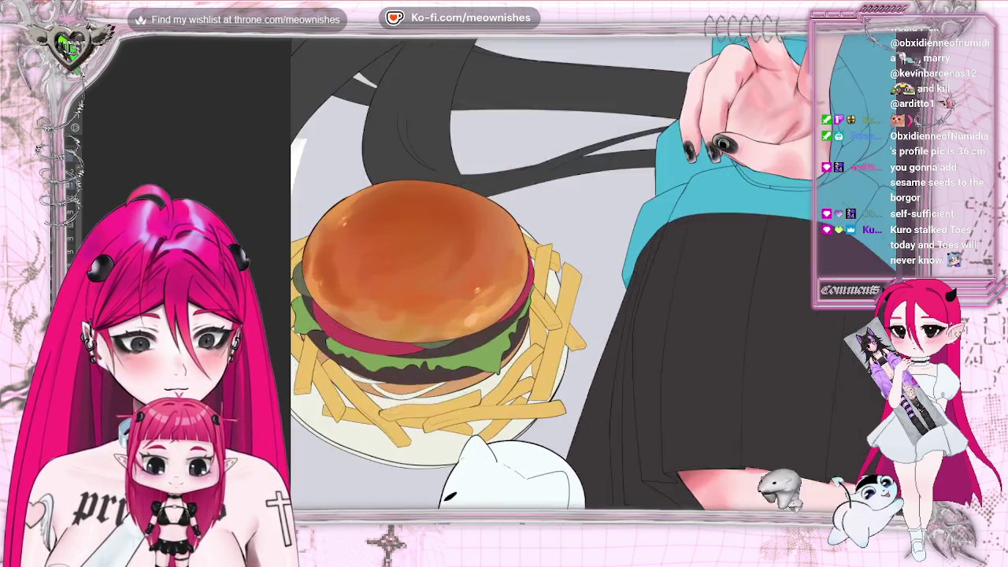
scroll(493, 280, up, 2)
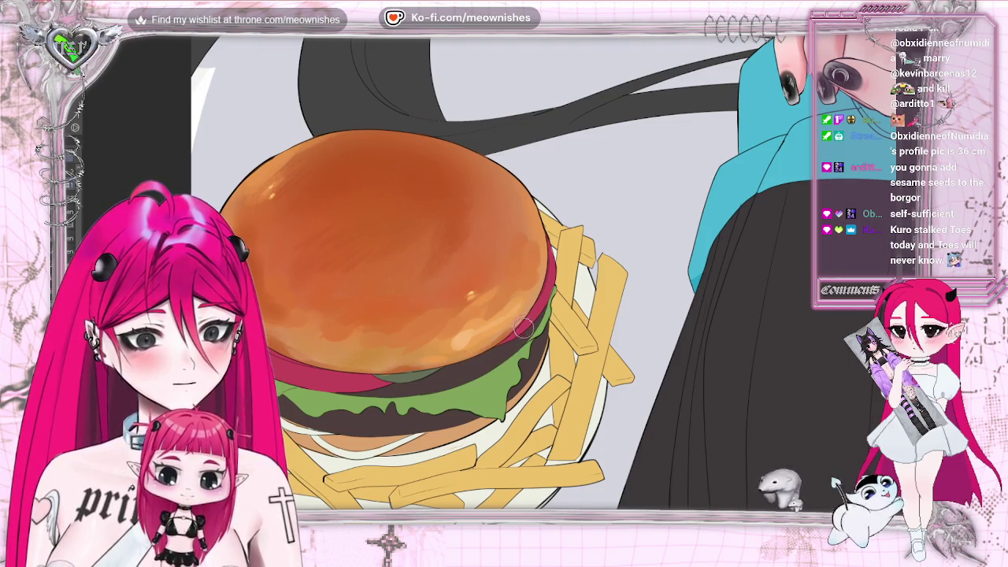
key(ctrl+0)
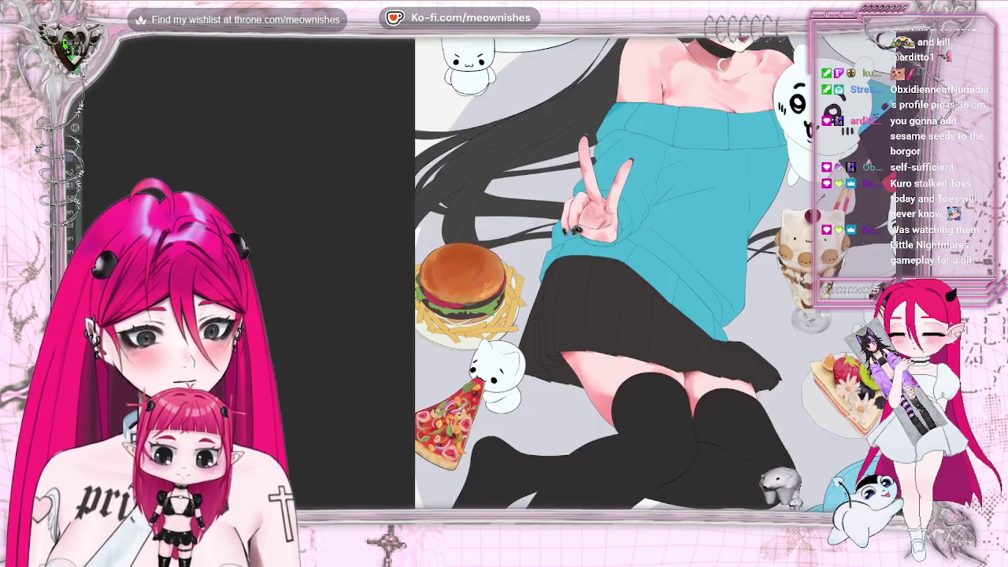
scroll(491, 286, up, 5)
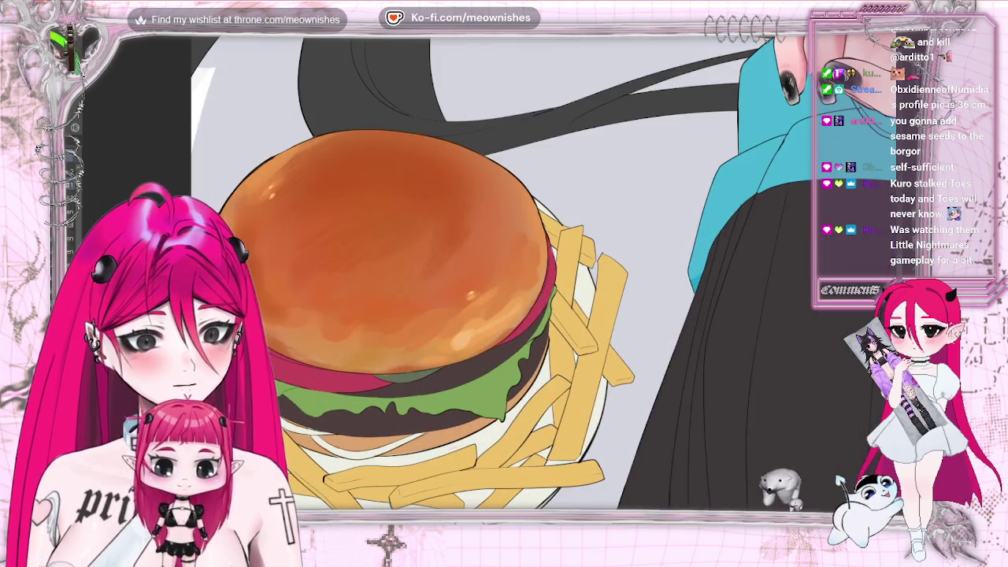
key(ctrl+z)
key(ctrl+y)
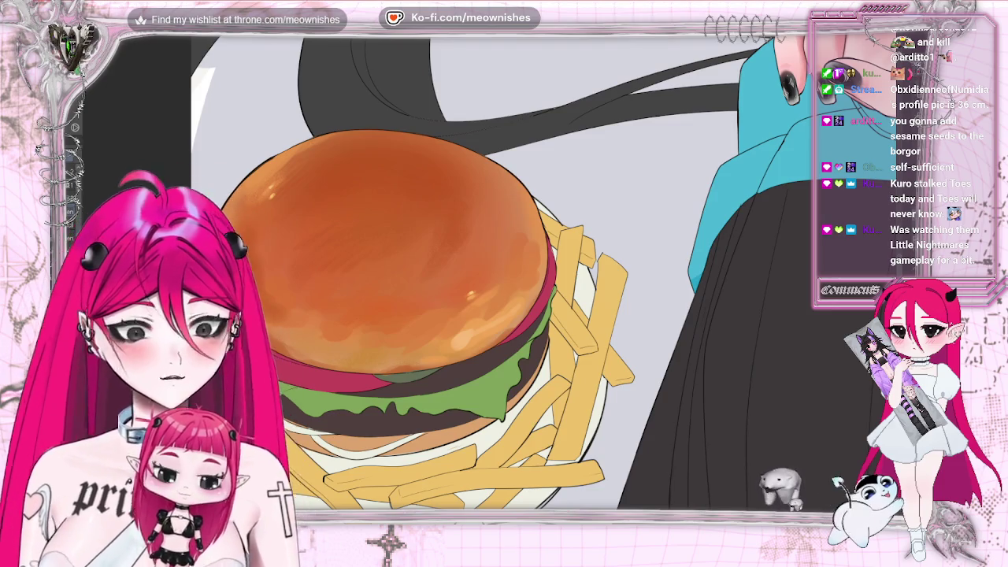
Step: Tap four dark sesame-seed specks across the bun top, then zoom out and back to check
click(347, 246)
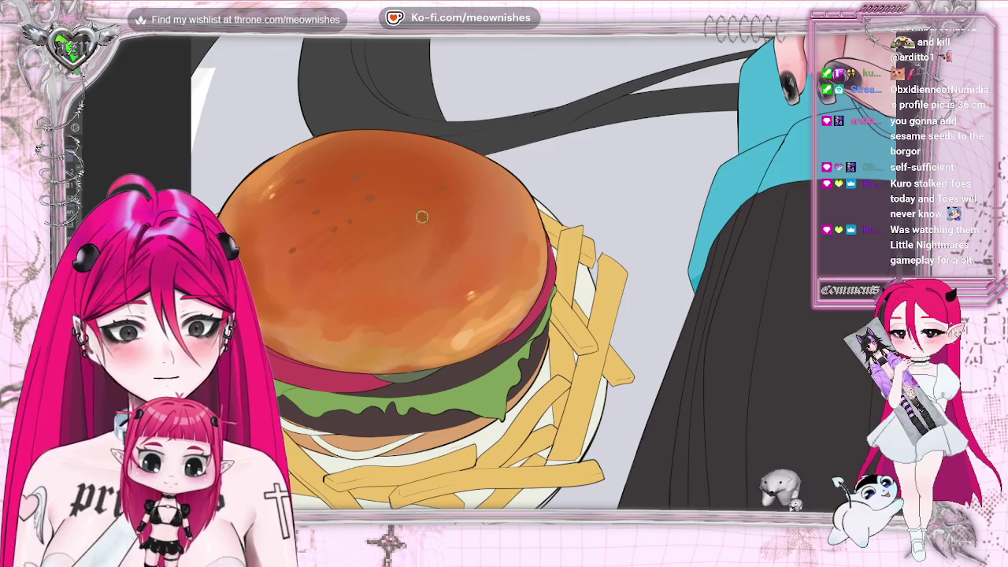
click(487, 229)
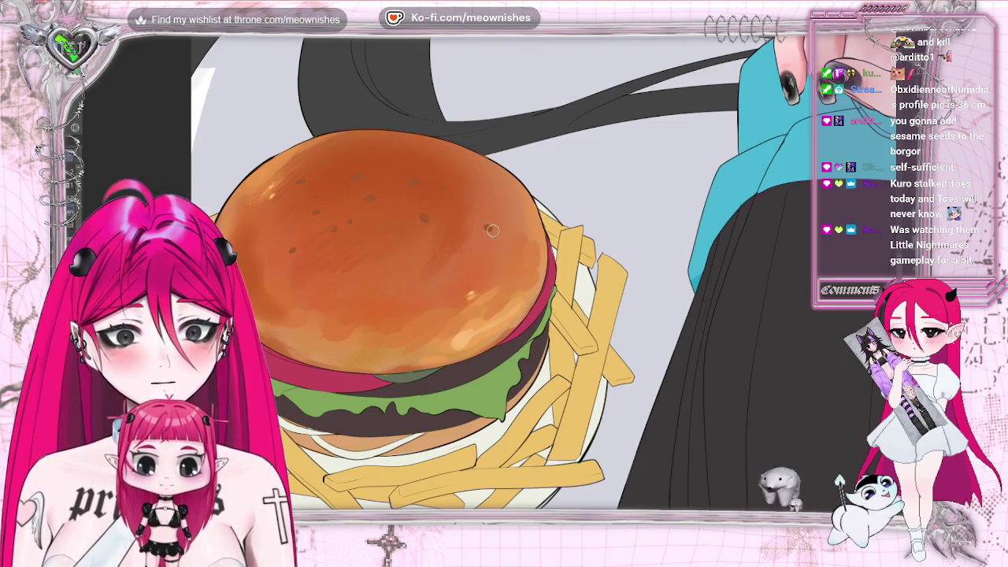
click(378, 265)
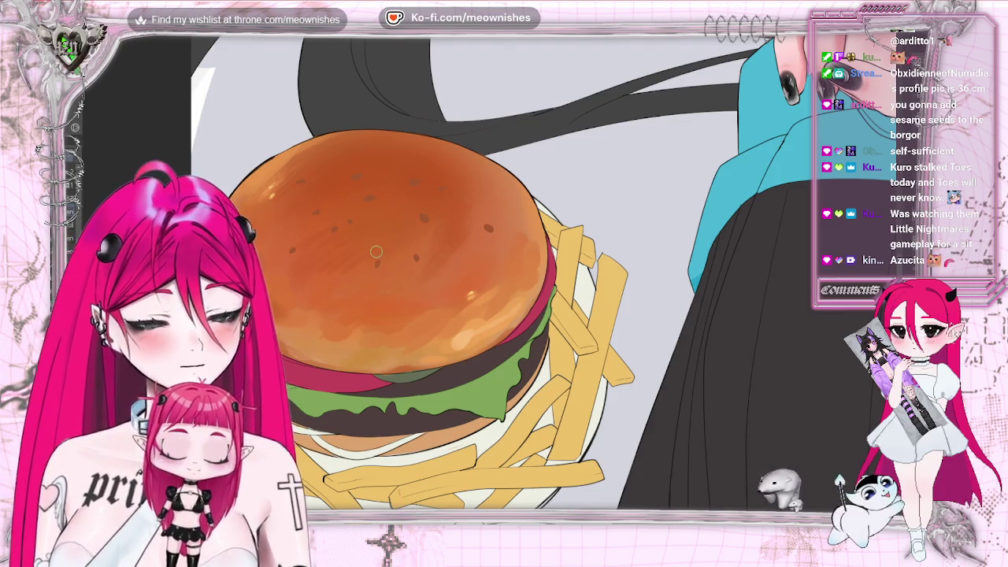
click(335, 281)
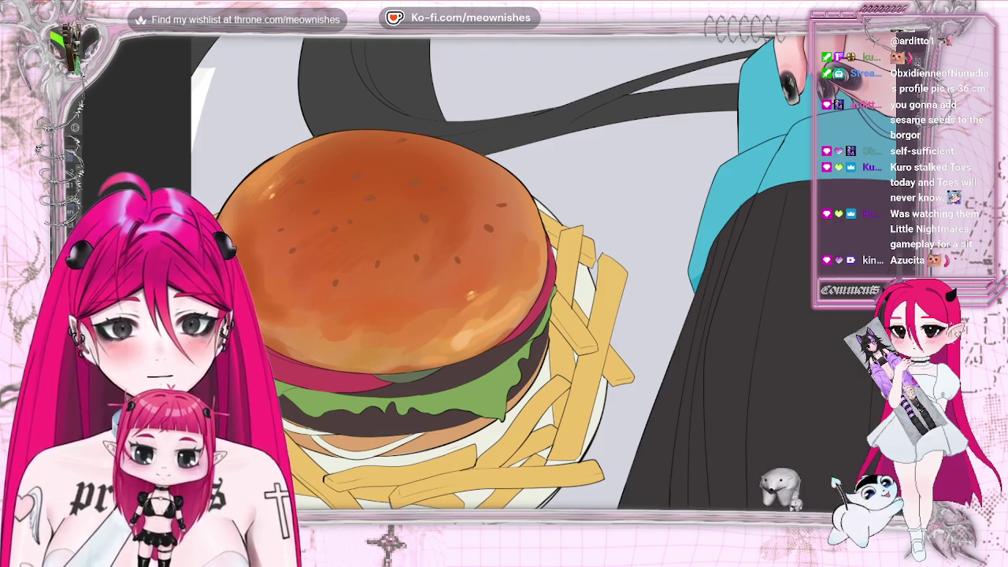
key(ctrl+minus)
key(ctrl+minus)
key(ctrl+plus)
key(ctrl+plus)
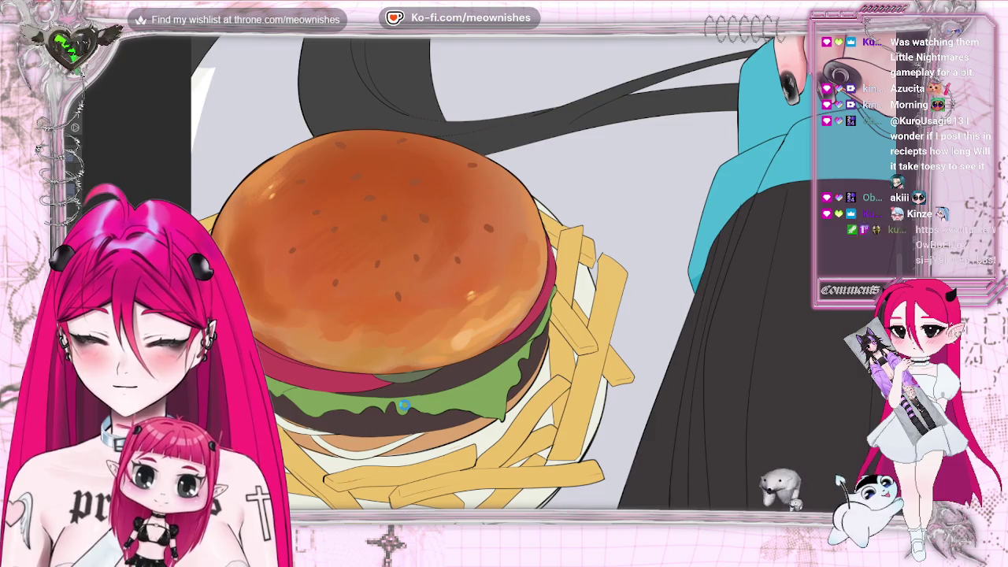
Step: Auto-select every sesame seed on the seed layer with a single magic-wand click
click(419, 350)
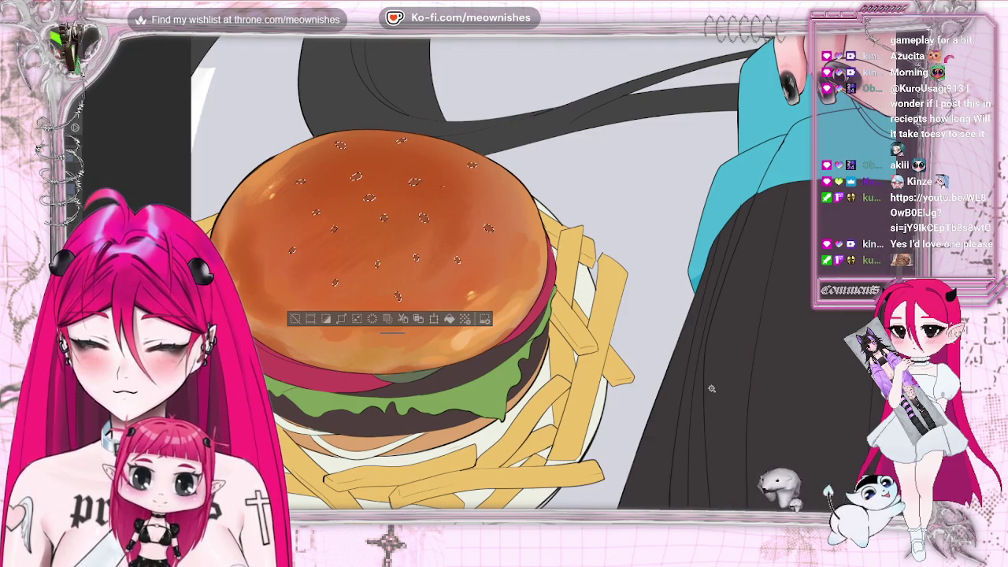
Step: Shrink the sesame-seed selection inward by 1 px three times
click(357, 319)
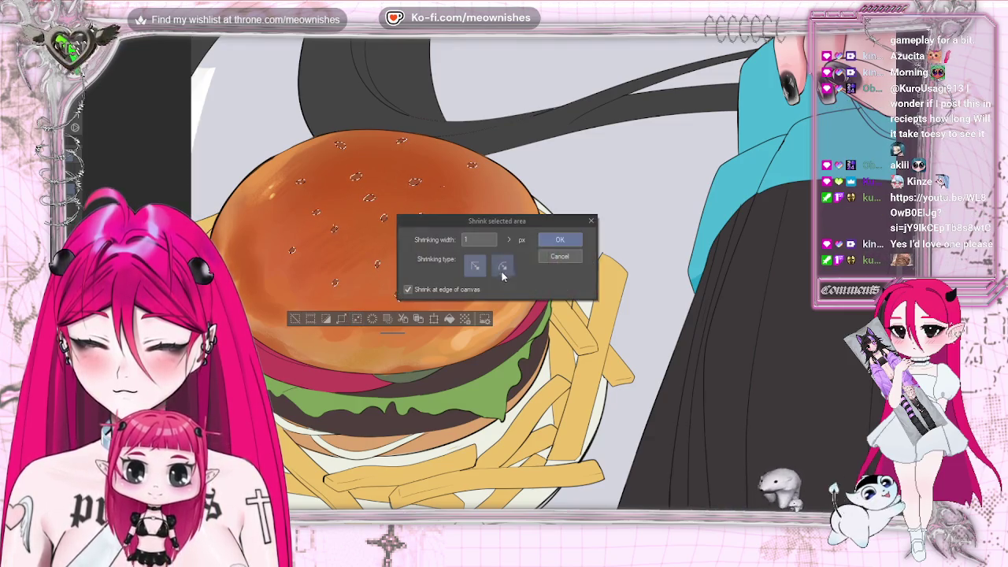
click(560, 239)
click(357, 318)
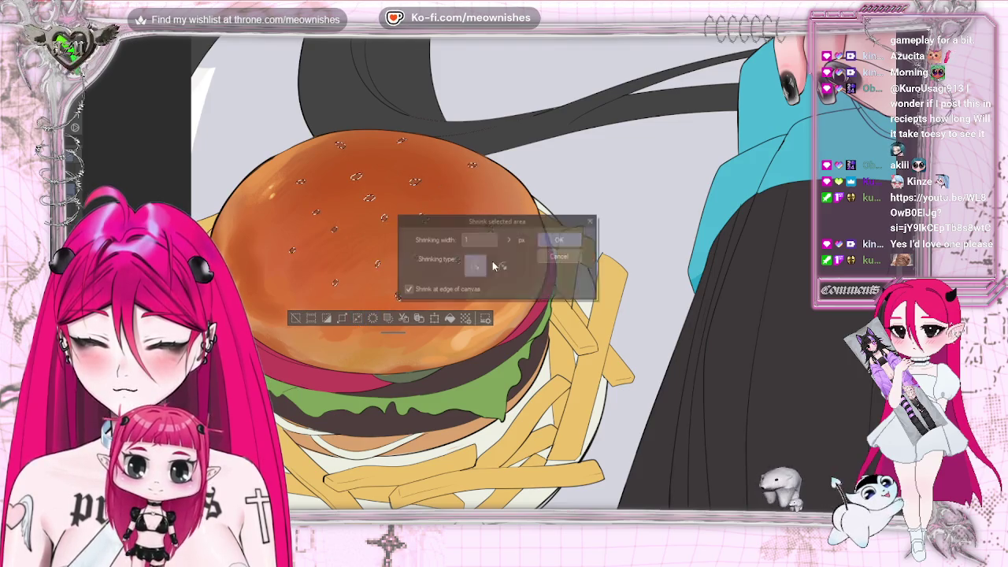
click(561, 239)
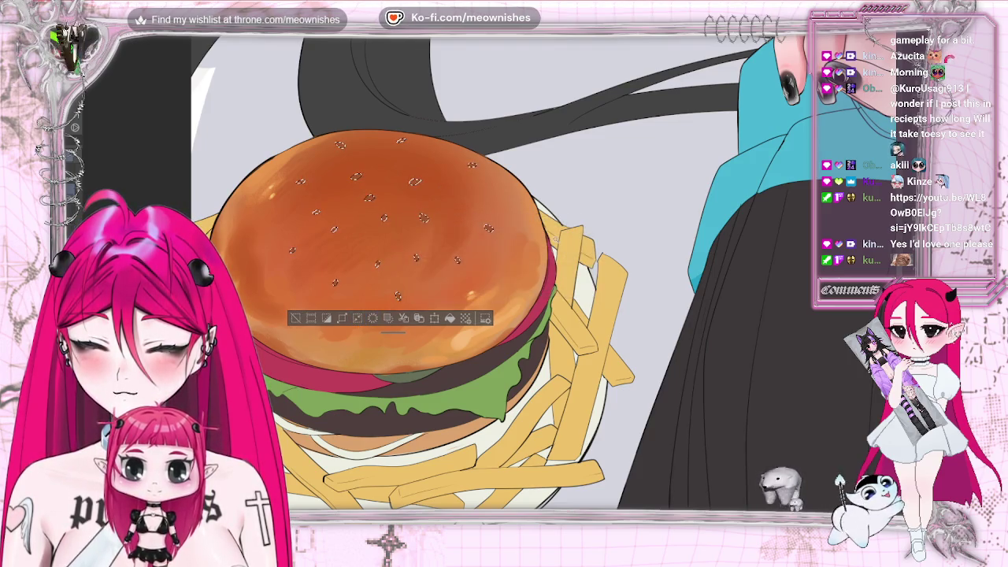
click(356, 318)
click(561, 240)
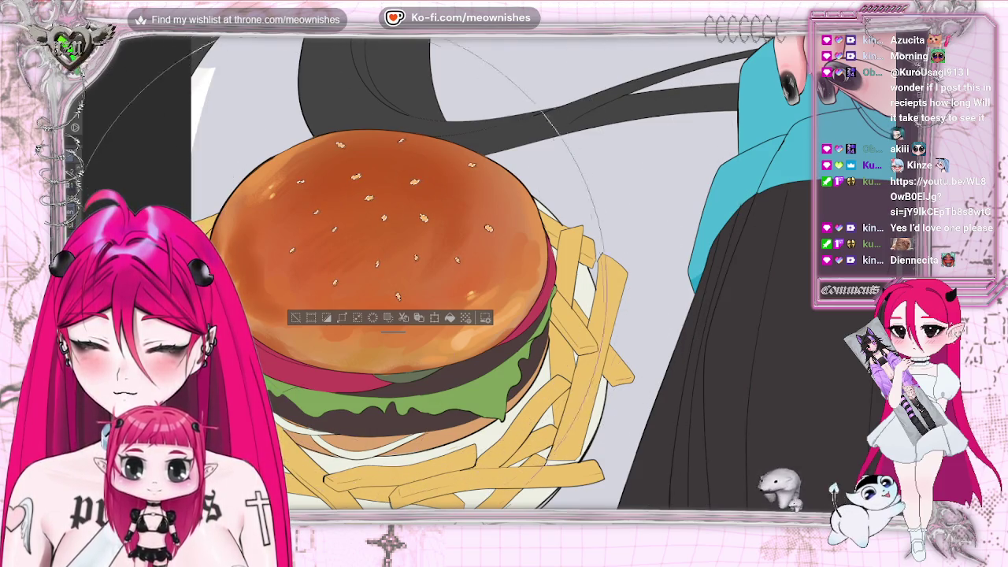
Step: Check the pale cream seed fill by toggling the selection, then deselect the seeds
key(ctrl+d)
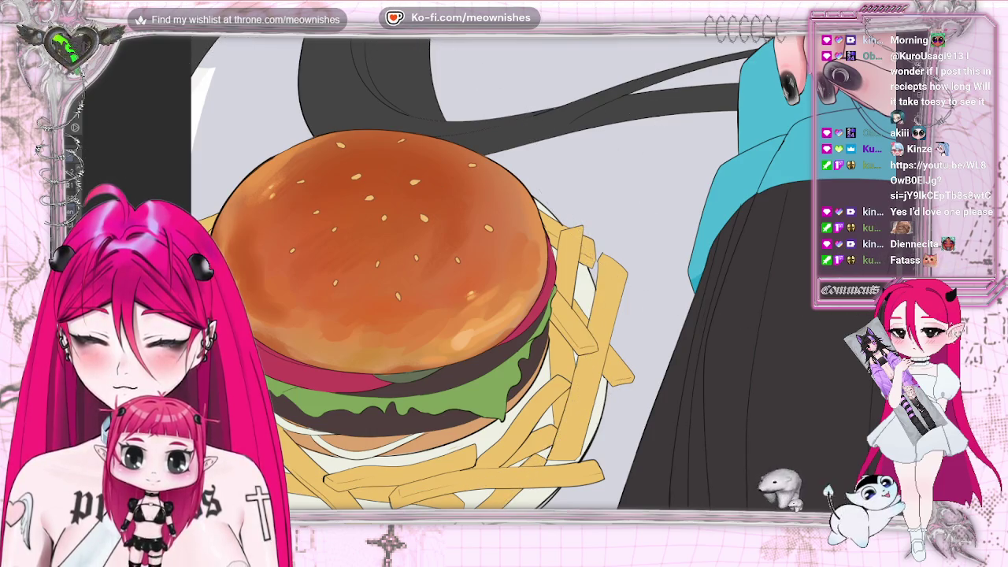
key(ctrl+plus)
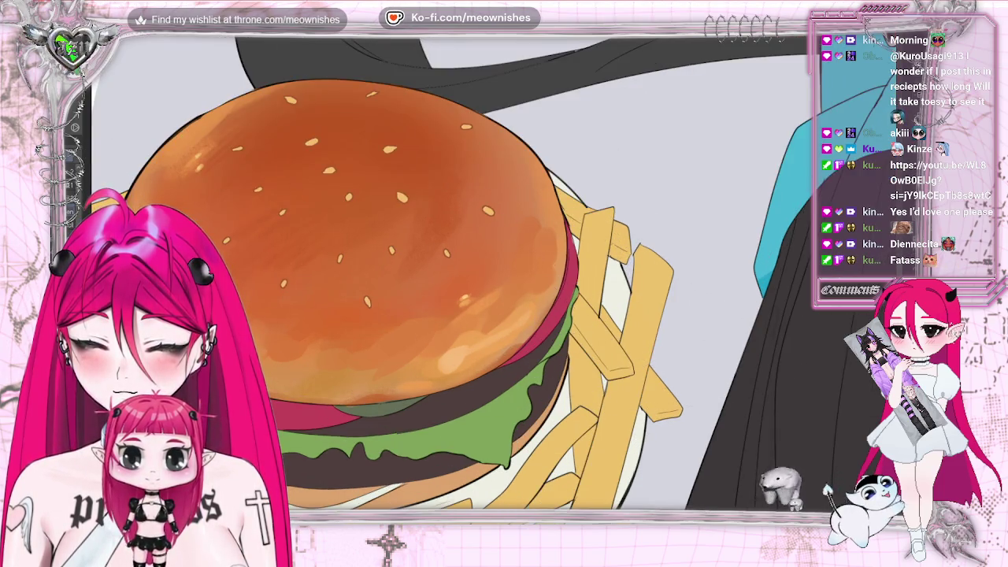
key(ctrl+shift+d)
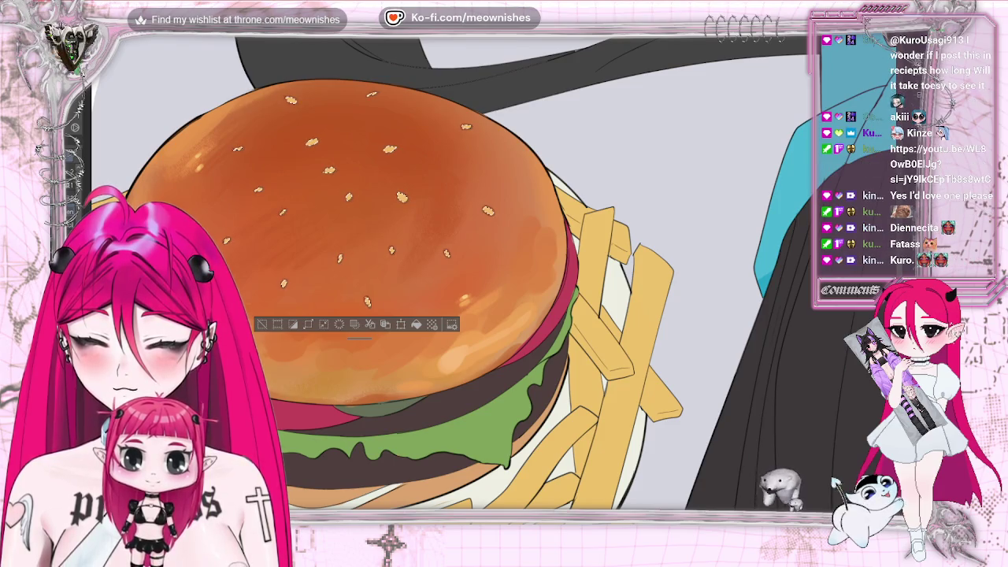
key(ctrl+d)
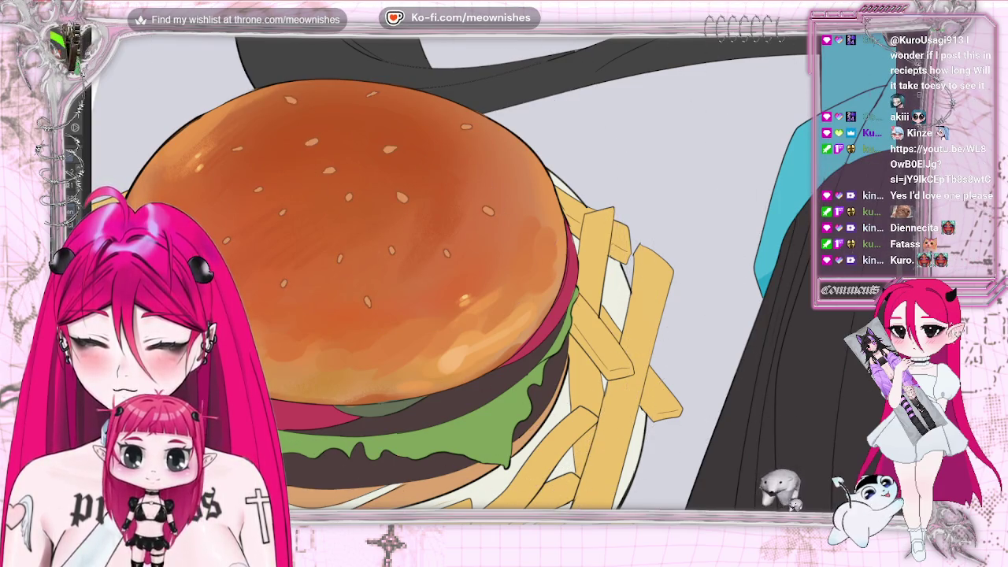
scroll(504, 271, down, 3)
Step: Zoom in on the burger and pan to bring the whole bun into view
scroll(504, 272, down, 3)
scroll(504, 271, down, 2)
scroll(504, 272, up, 2)
scroll(490, 280, up, 5)
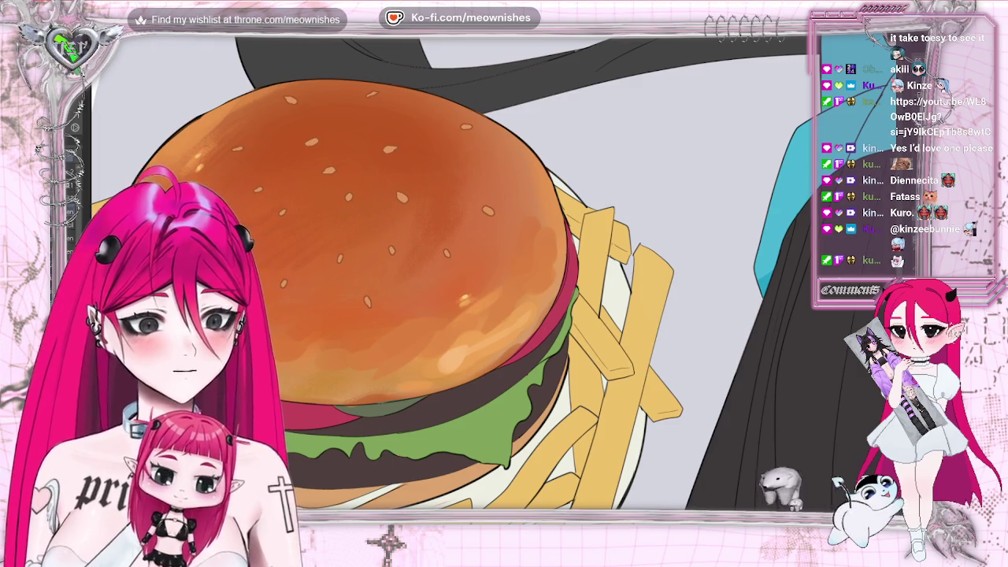
key(ctrl+plus)
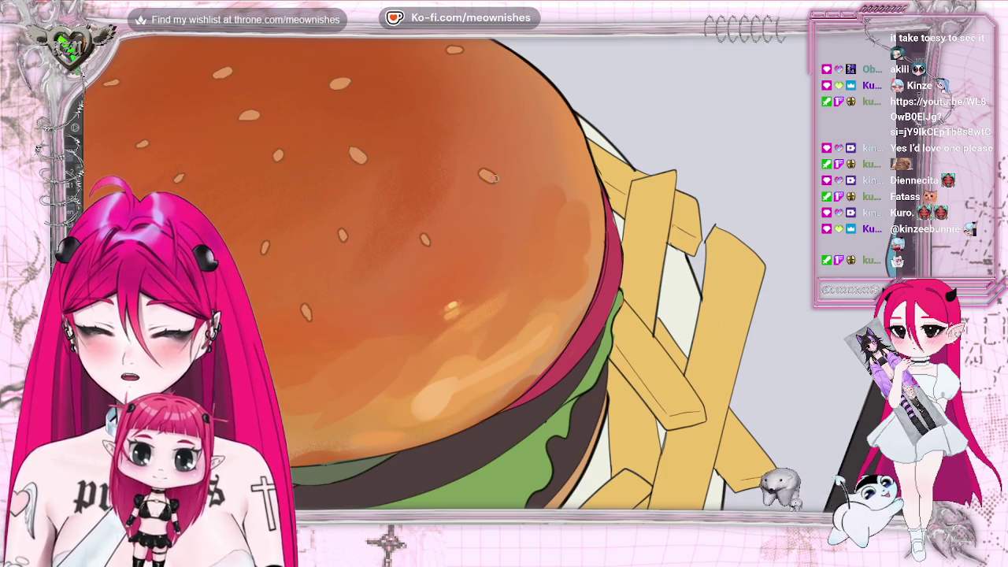
drag(404, 126, 640, 127)
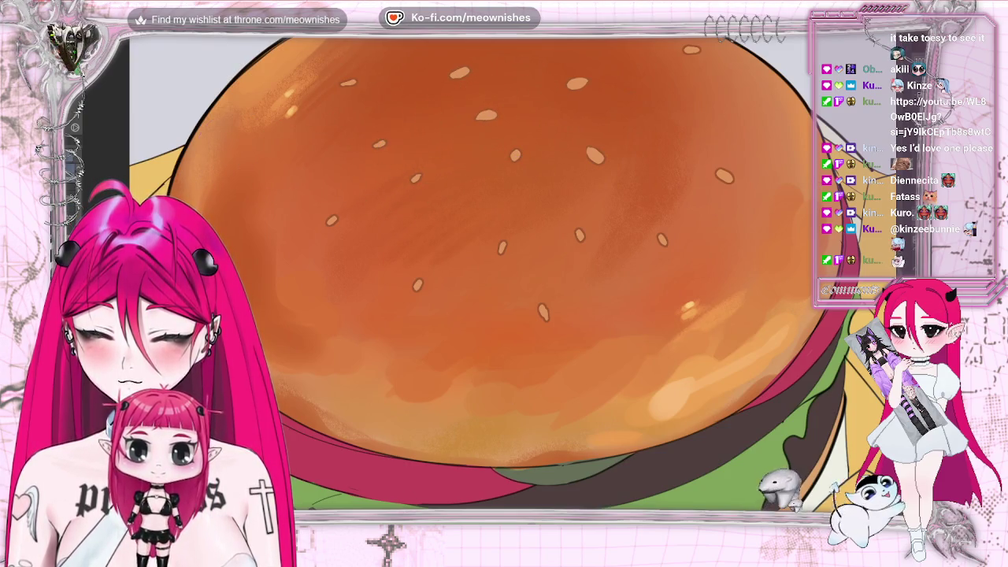
scroll(494, 281, down, 5)
scroll(494, 282, down, 3)
scroll(493, 281, down, 2)
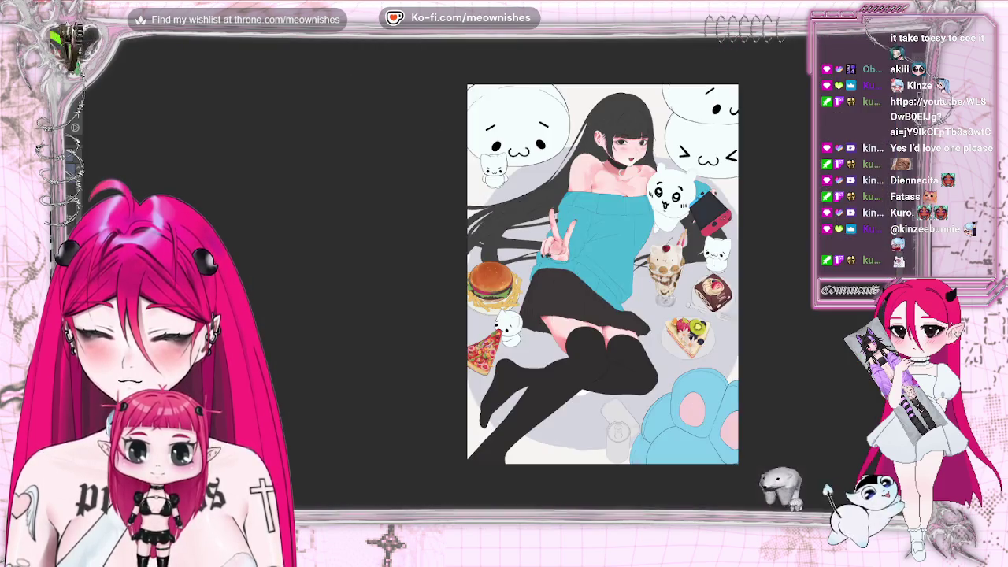
scroll(494, 281, up, 3)
scroll(494, 281, down, 3)
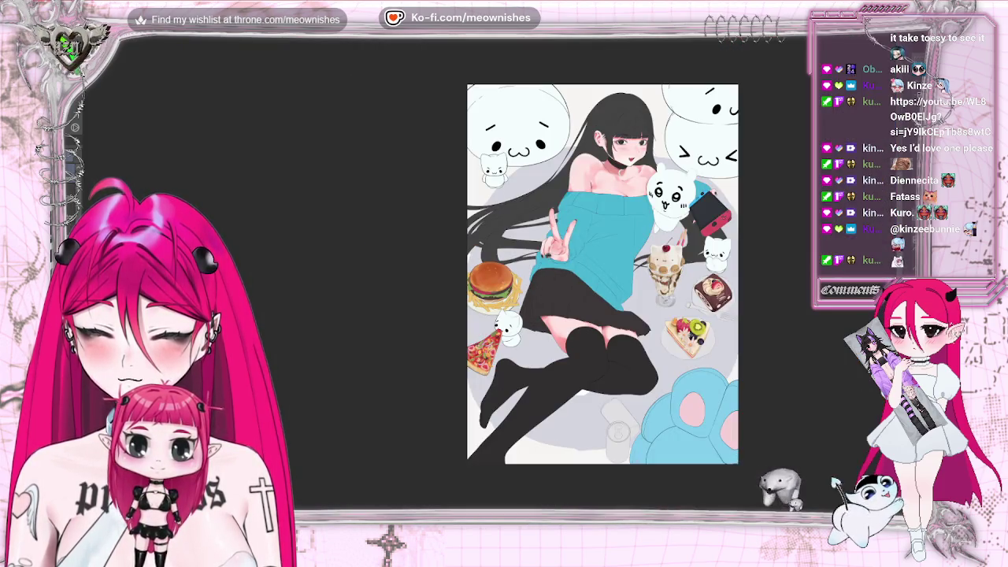
scroll(493, 281, up, 2)
scroll(493, 281, up, 3)
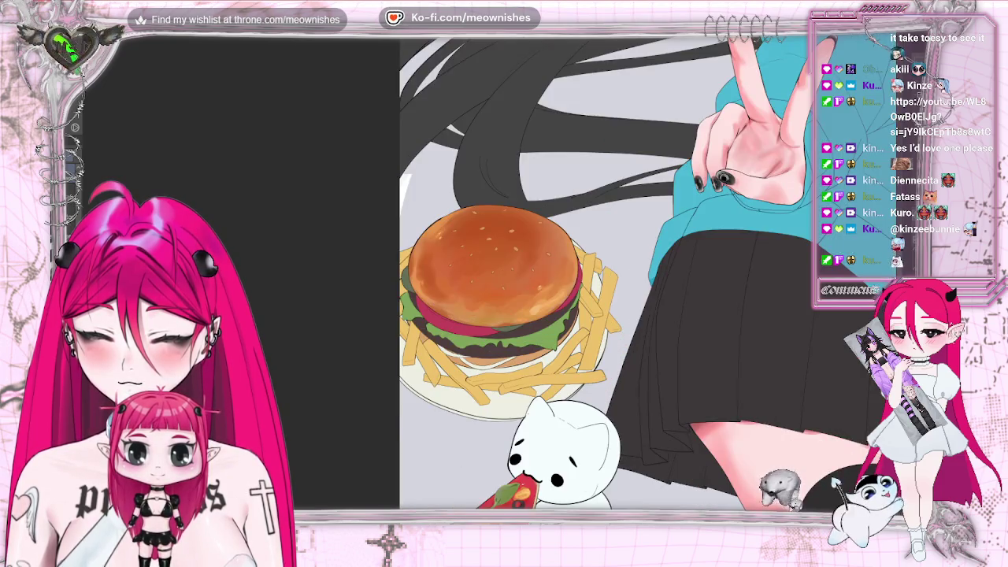
scroll(493, 281, up, 2)
scroll(490, 277, up, 2)
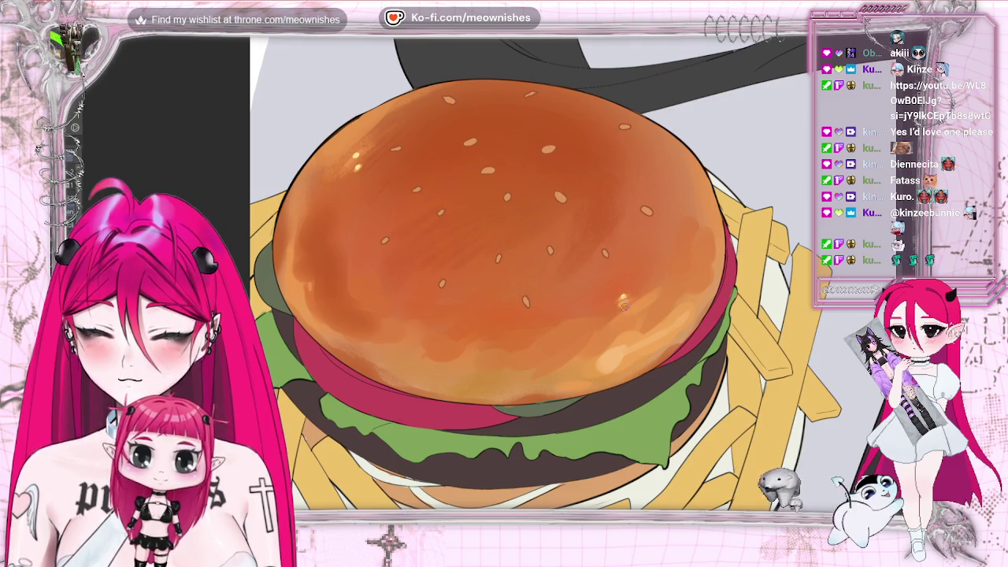
scroll(504, 272, down, 5)
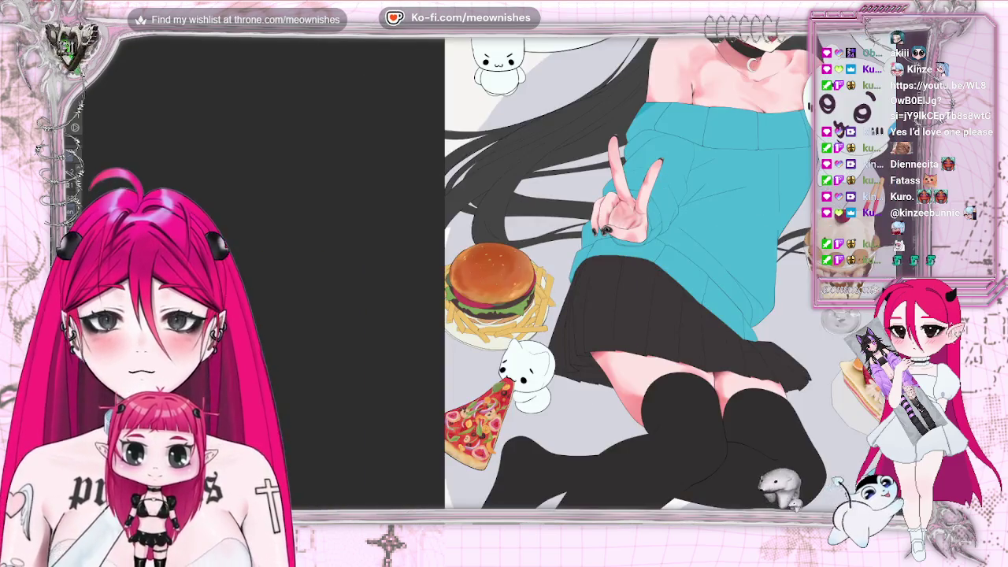
scroll(504, 271, up, 5)
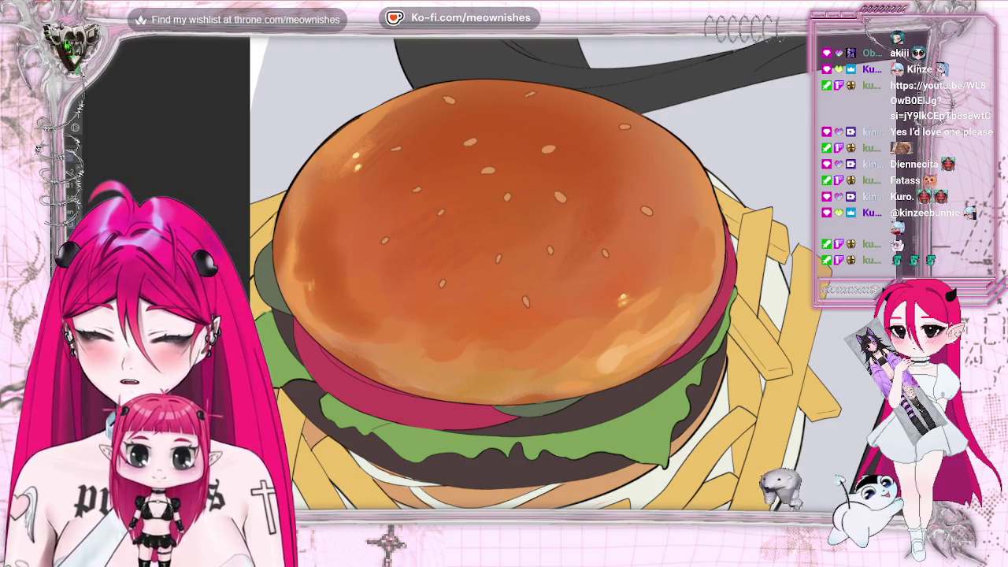
scroll(567, 271, down, 3)
scroll(567, 272, down, 2)
scroll(567, 271, up, 3)
scroll(727, 281, up, 2)
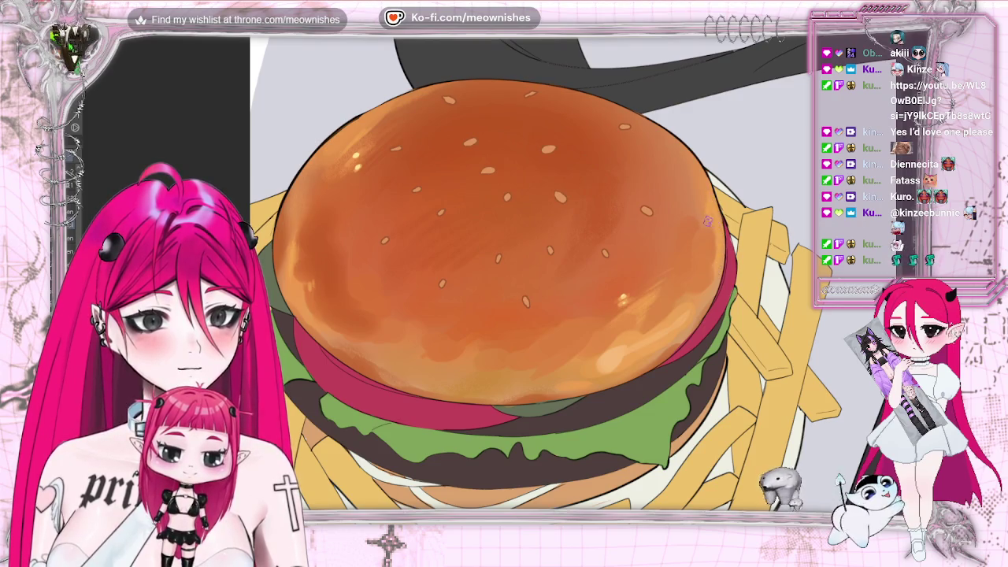
scroll(496, 275, down, 5)
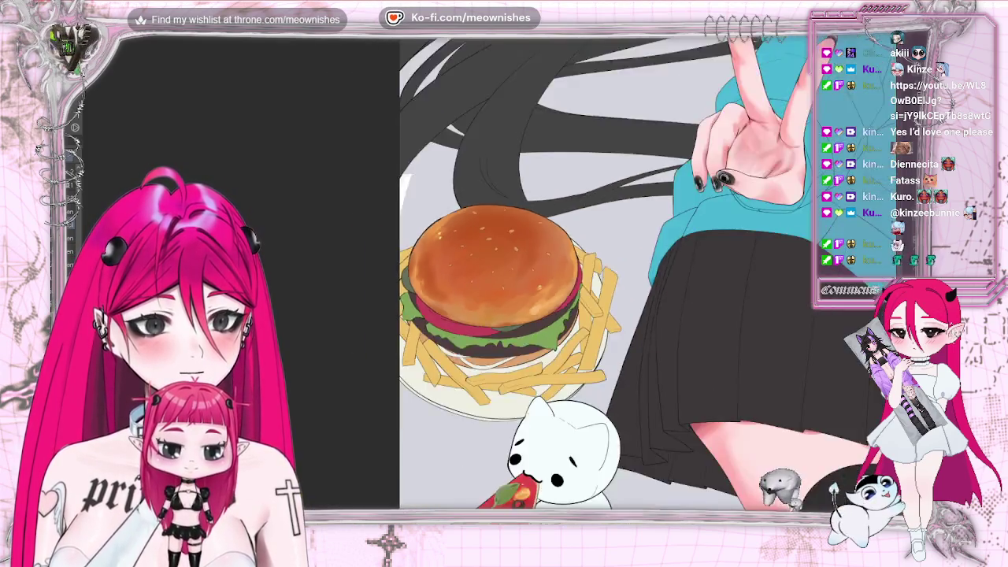
scroll(496, 276, down, 2)
scroll(492, 284, up, 5)
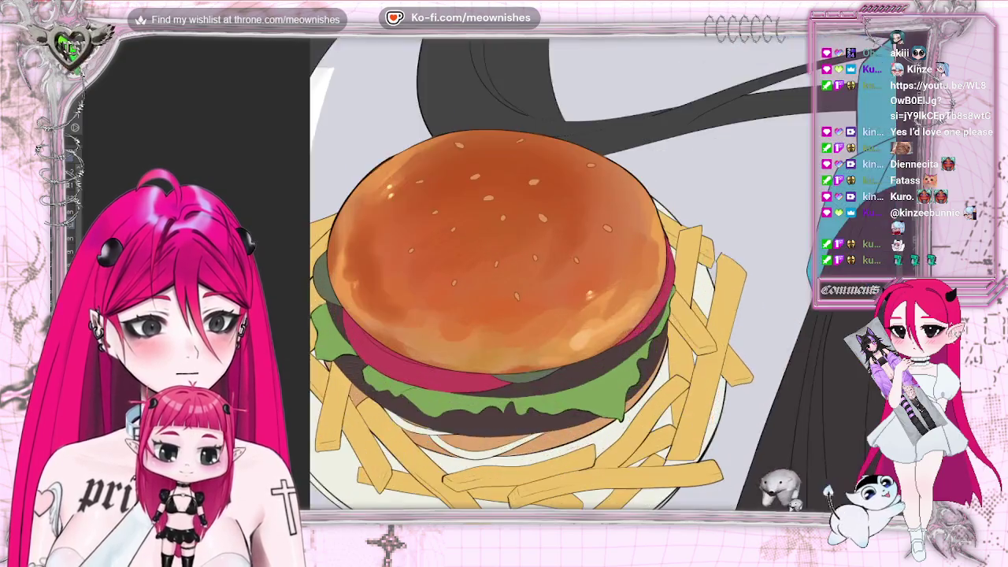
scroll(491, 284, up, 2)
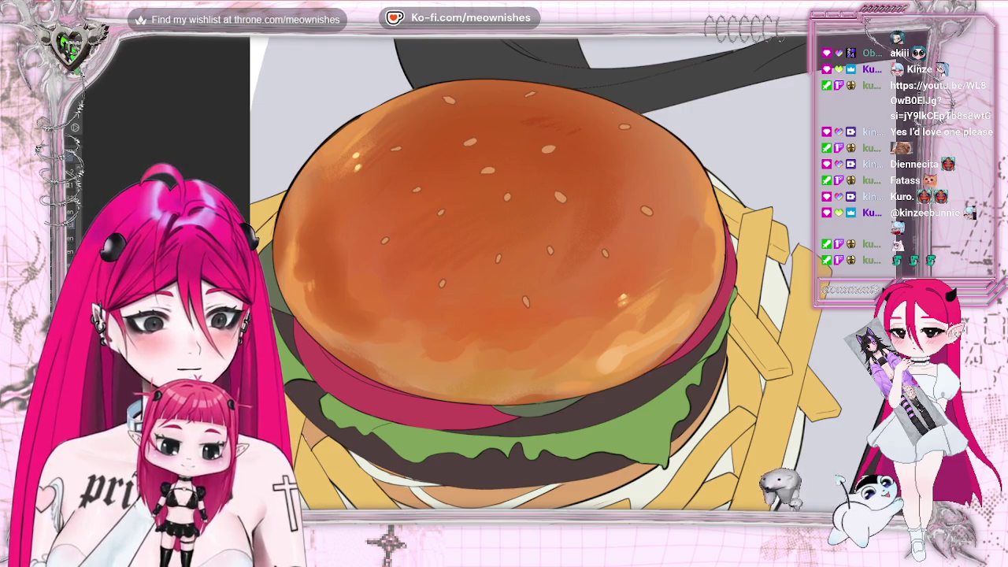
Step: Airbrush soft orange shading down the bun, then make the brush much smaller
scroll(567, 134, down, 1)
scroll(488, 118, down, 2)
scroll(396, 96, up, 3)
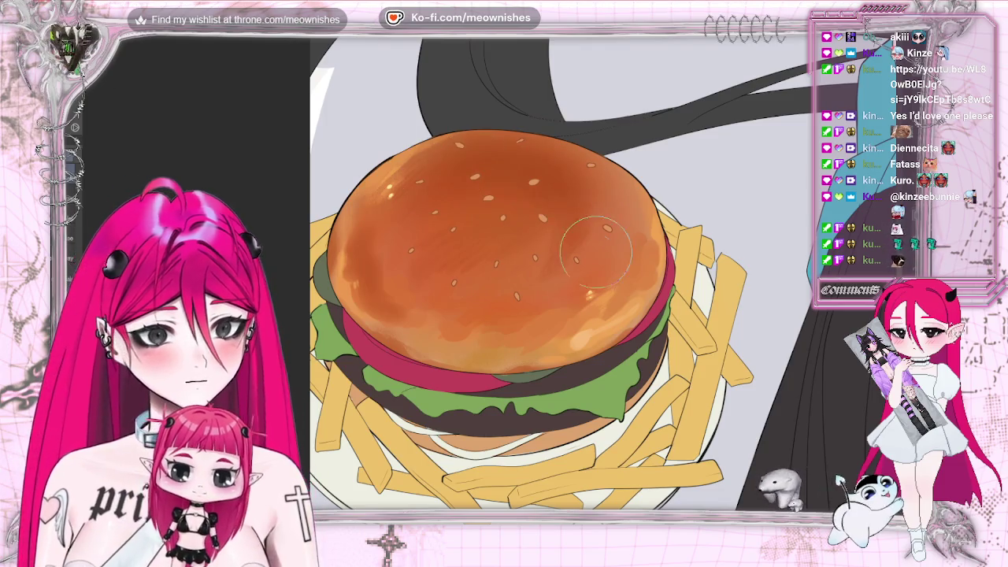
drag(532, 200, 543, 281)
scroll(606, 272, down, 5)
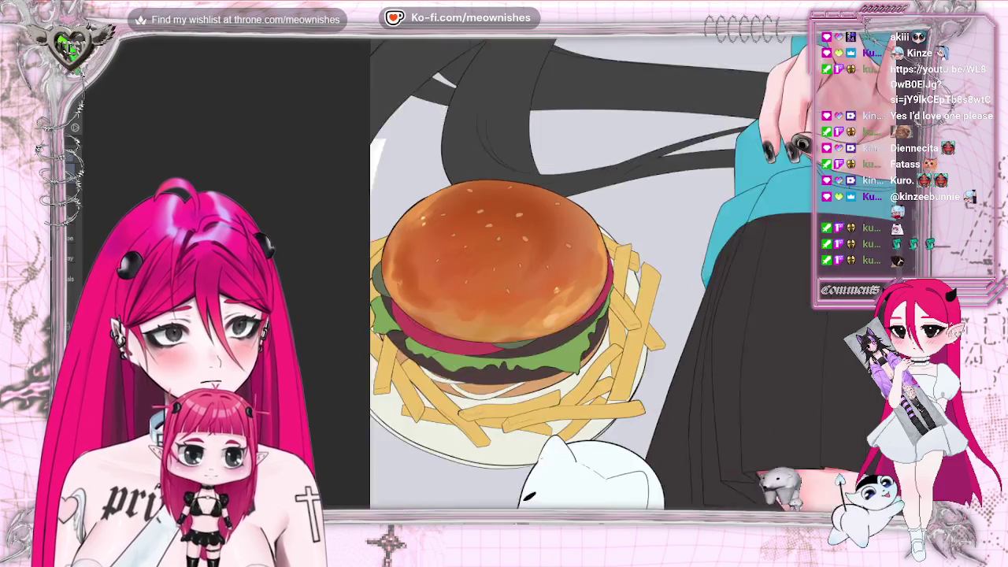
scroll(551, 276, up, 4)
scroll(492, 283, up, 3)
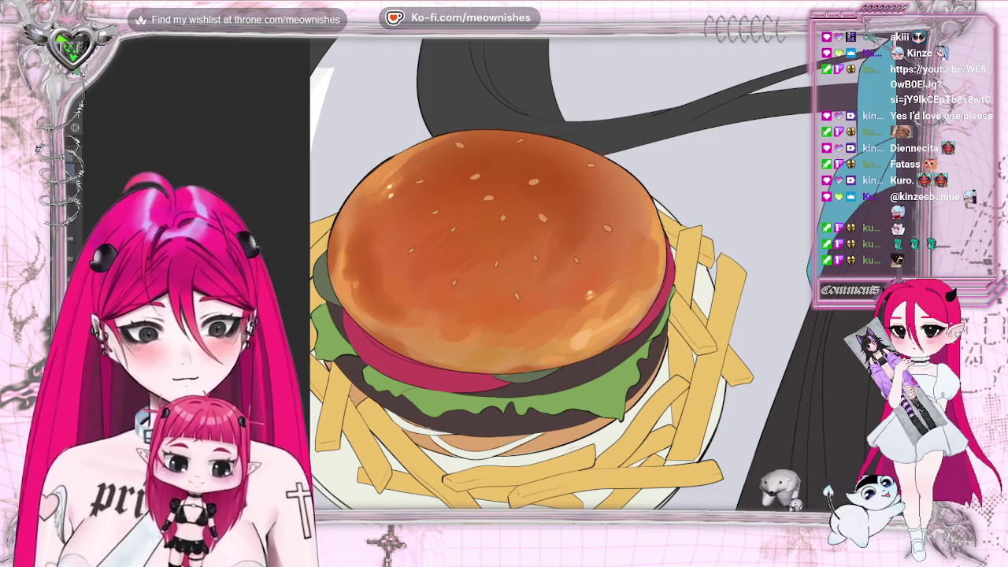
key(bracketleft)
key(bracketleft)
key(bracketleft)
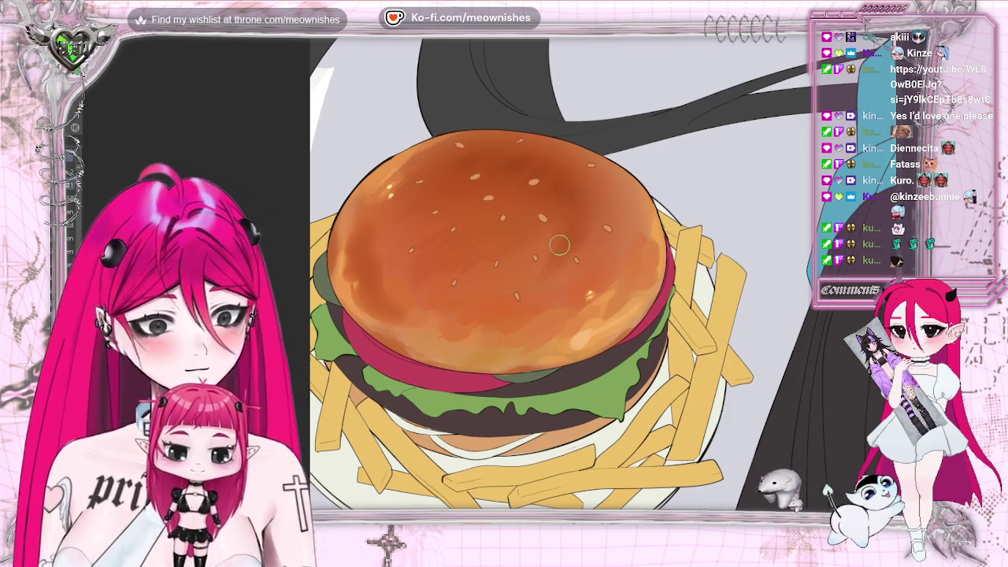
scroll(559, 245, down, 5)
scroll(559, 245, down, 5)
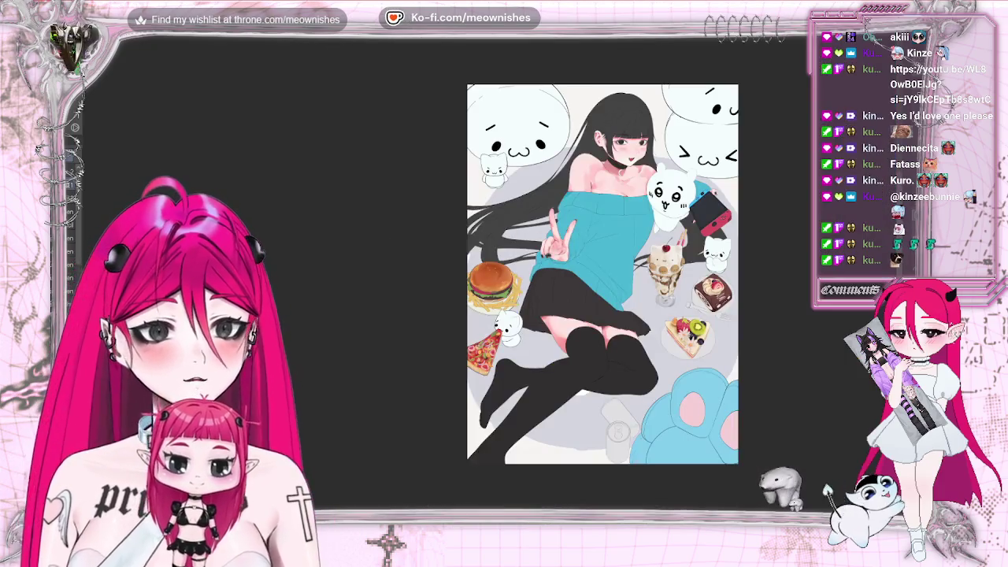
scroll(545, 276, down, 3)
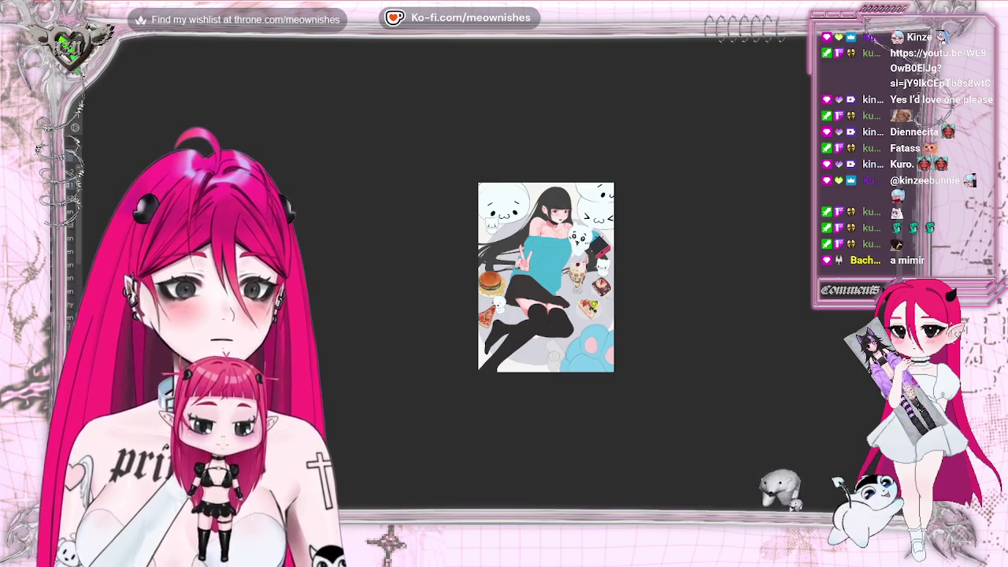
scroll(489, 281, up, 3)
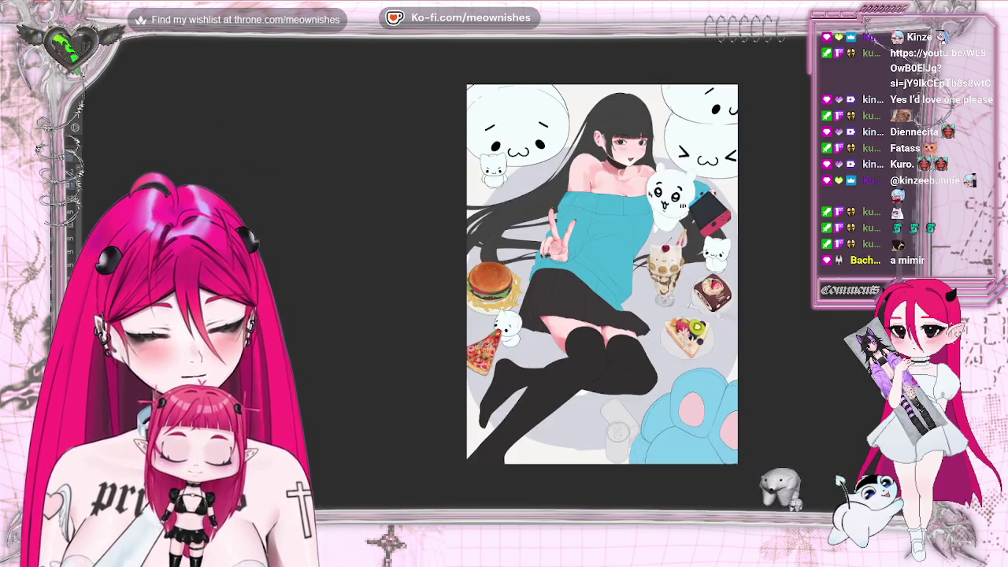
key(m)
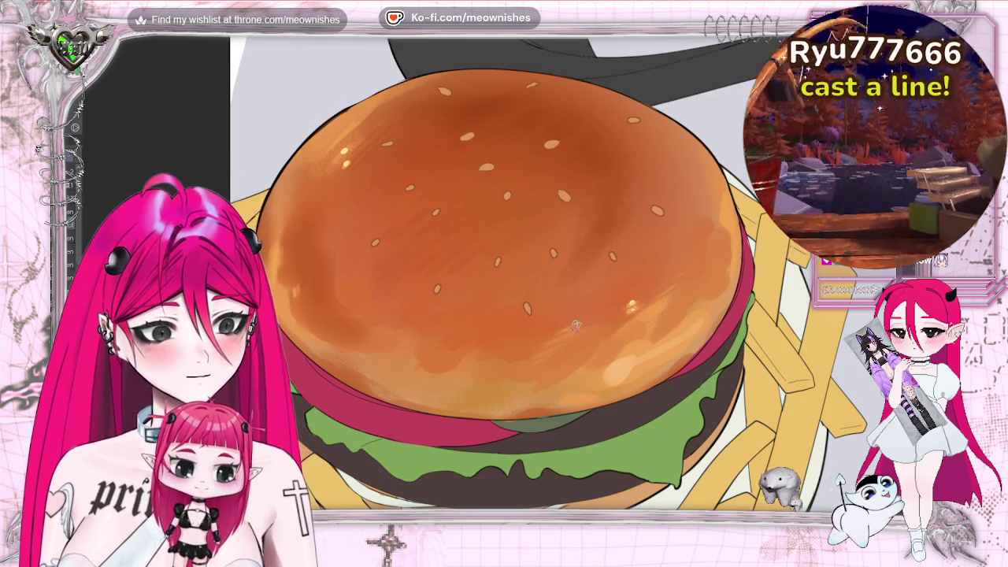
Step: Paint a dark brown shading stroke across the bun top
scroll(568, 333, down, 1)
scroll(492, 283, down, 5)
scroll(492, 284, down, 2)
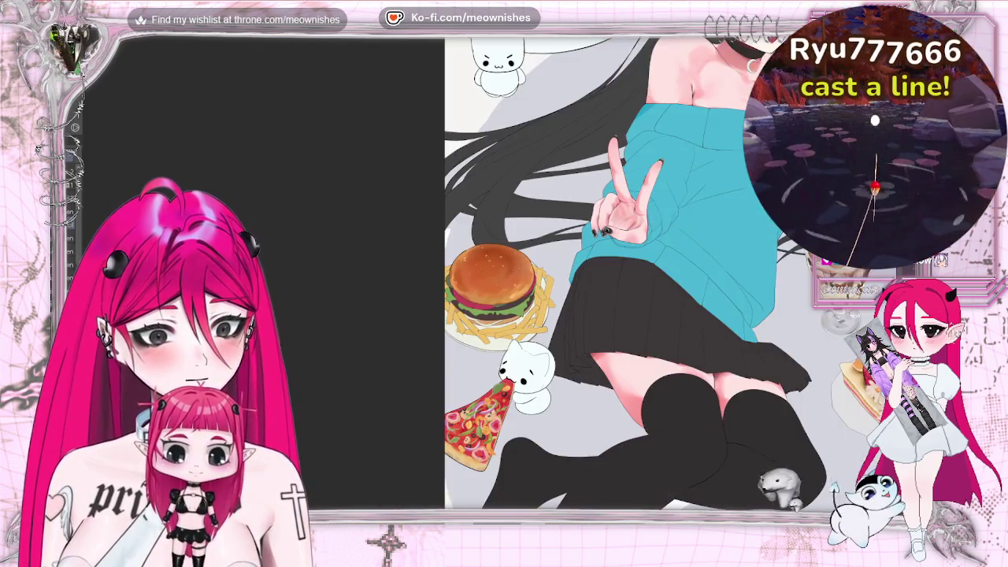
scroll(492, 283, down, 2)
scroll(492, 283, up, 5)
scroll(492, 284, up, 4)
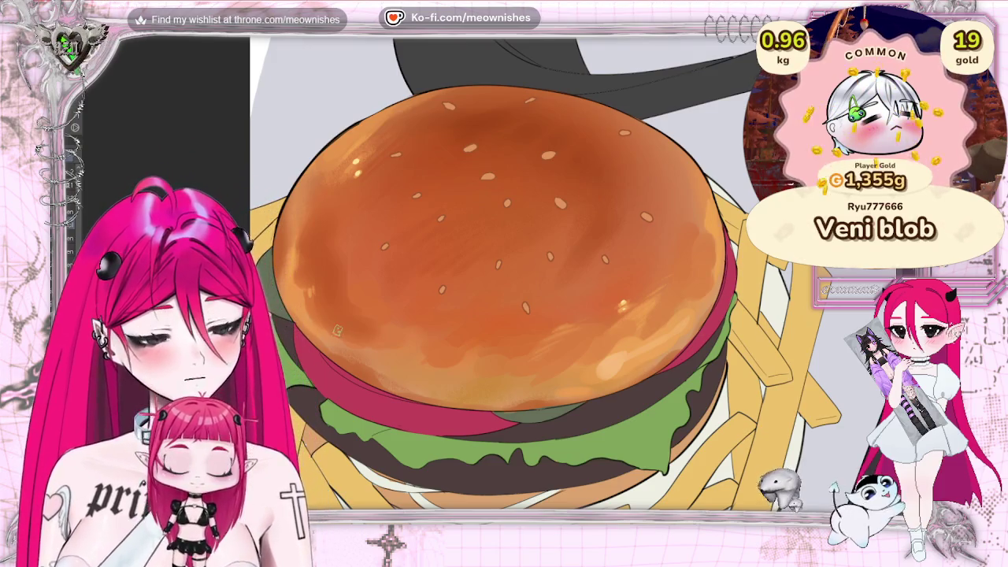
drag(338, 340, 371, 341)
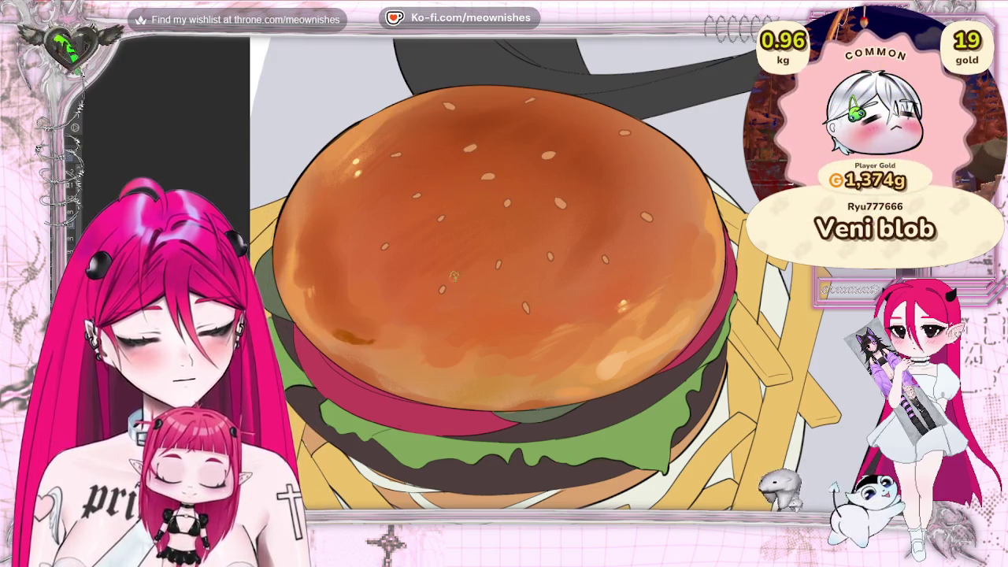
Step: Blend the dark brown mark into the bun colour, then view the whole illustration and return to the burger
scroll(504, 276, down, 3)
scroll(504, 276, down, 3)
scroll(504, 276, up, 3)
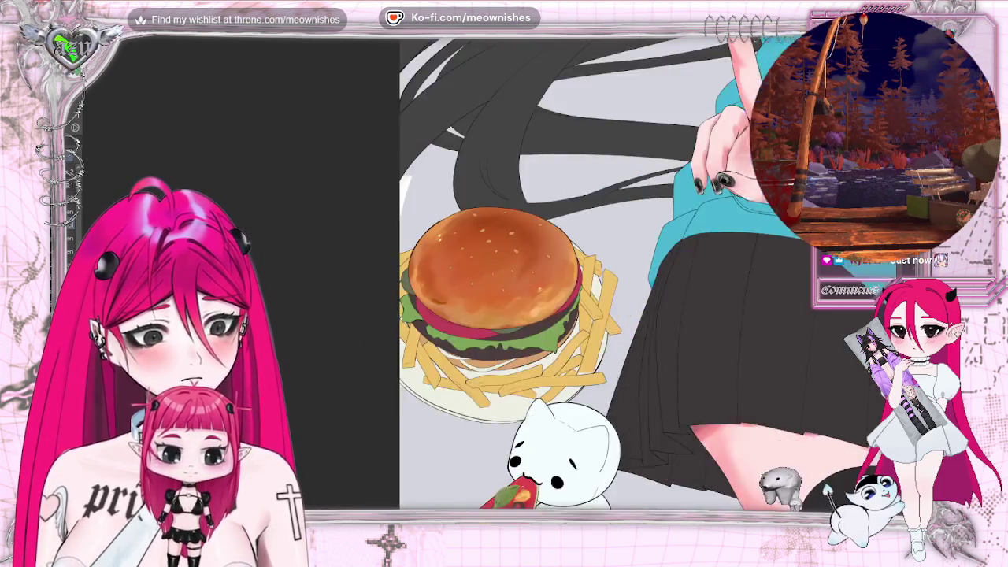
scroll(504, 276, up, 3)
drag(398, 322, 375, 326)
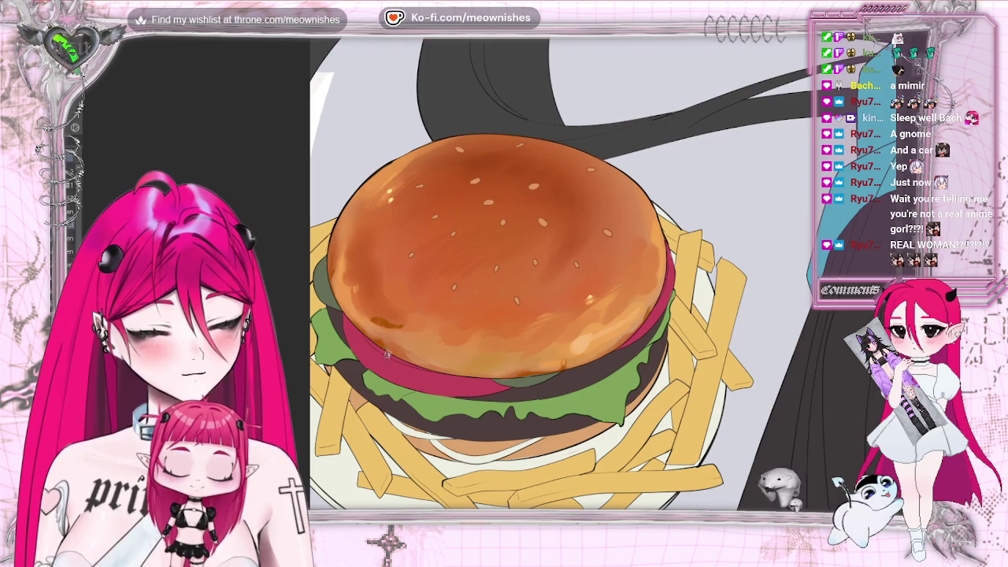
key(ctrl+0)
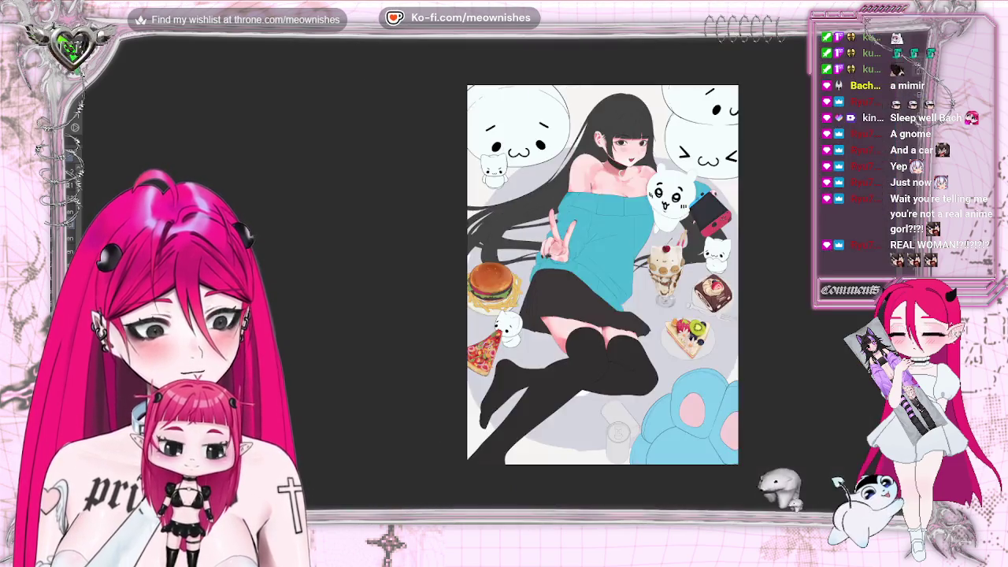
scroll(719, 141, up, 5)
scroll(718, 141, up, 3)
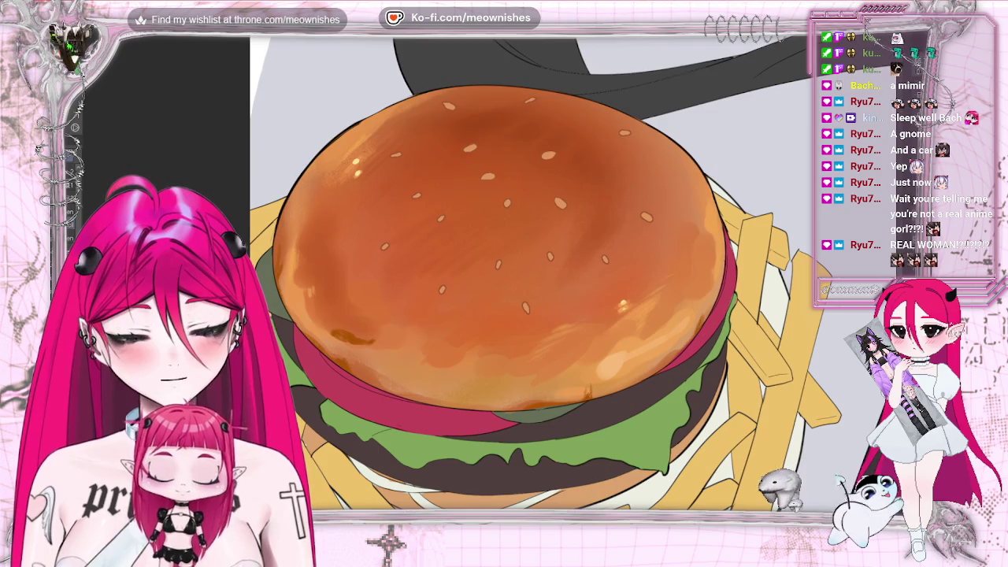
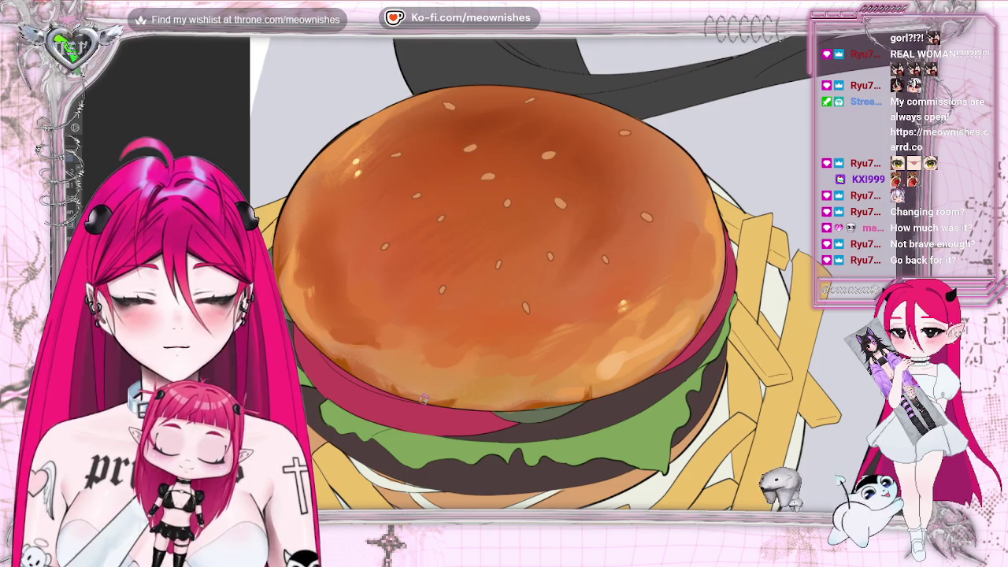
Step: Paint green lettuce and a red band along the burger bun's left edge
drag(423, 400, 291, 207)
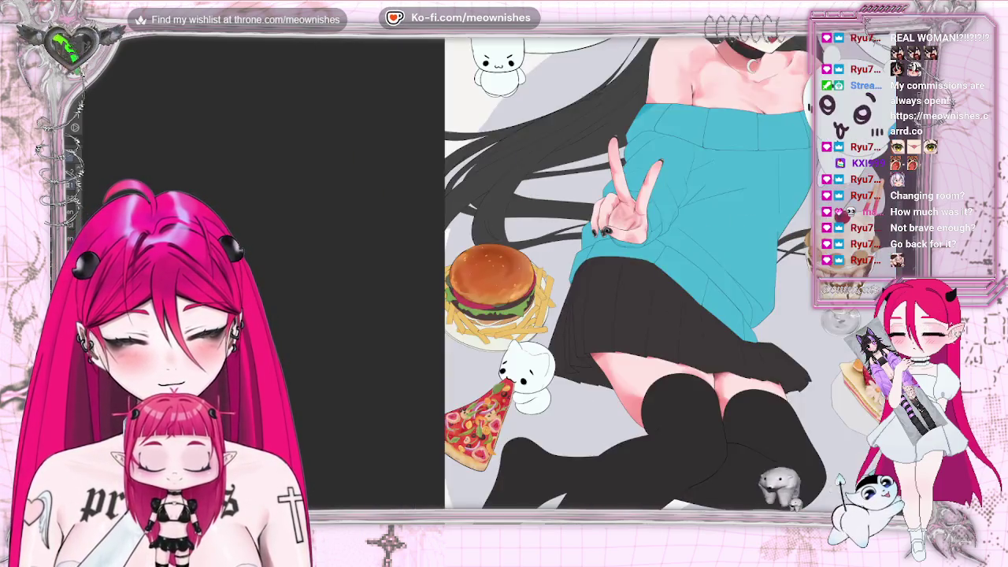
scroll(494, 283, up, 2)
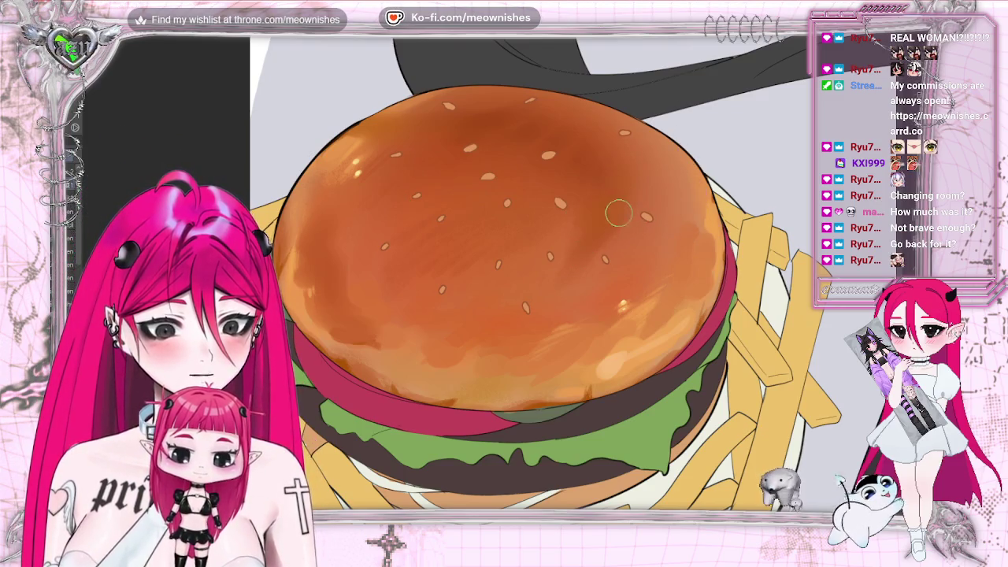
scroll(504, 275, down, 2)
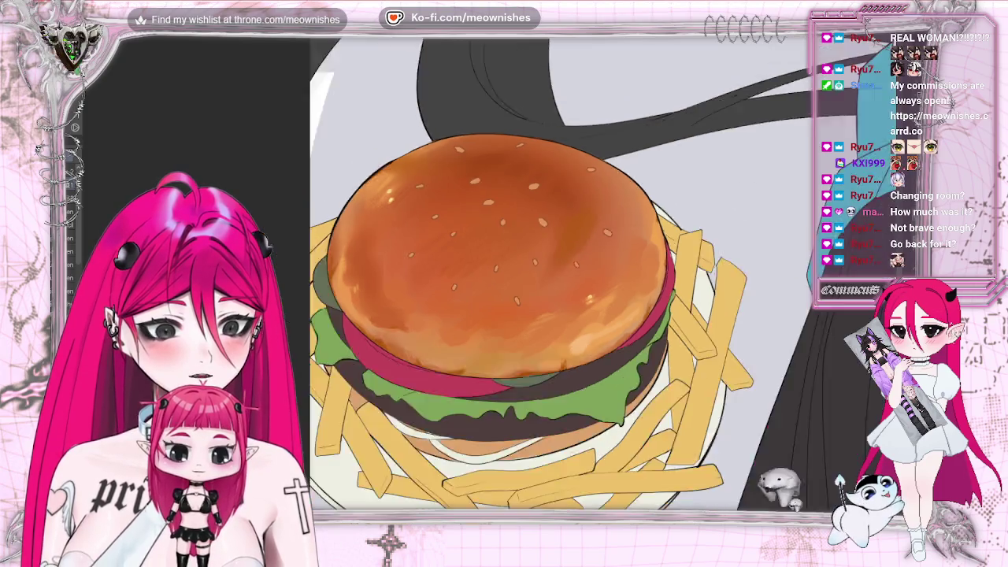
Step: Zoom out from the burger close-up to a wider view of the illustration
scroll(504, 276, down, 3)
scroll(503, 275, up, 2)
scroll(503, 276, up, 2)
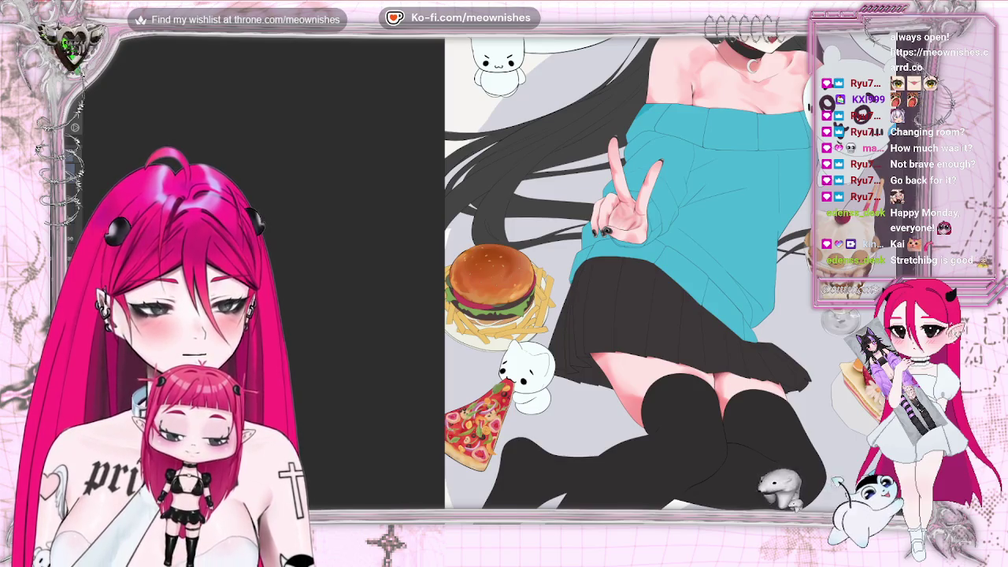
Step: Zoom in until the burger fills the view, then fit the whole canvas to screen
scroll(495, 292, up, 1)
scroll(495, 291, up, 1)
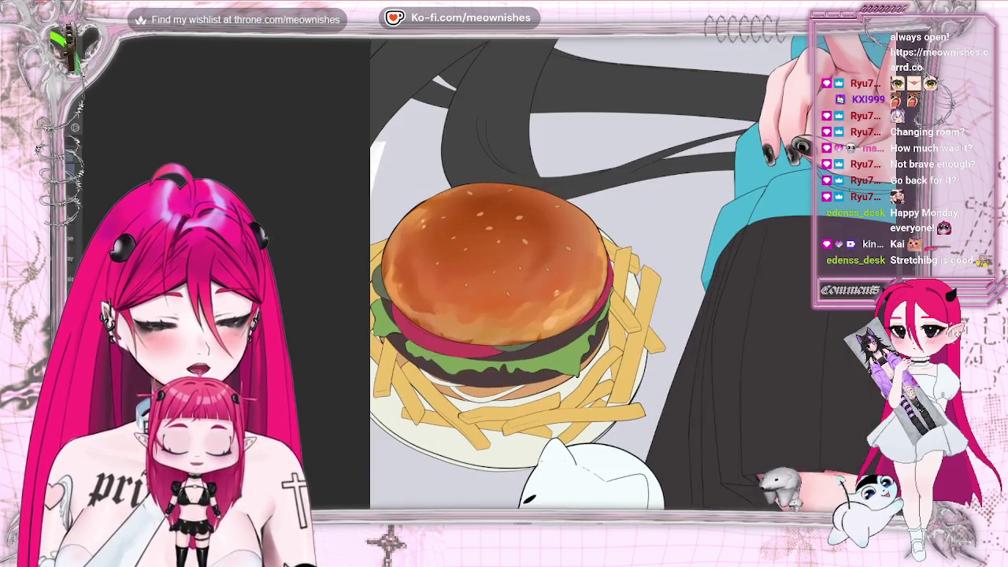
scroll(495, 291, up, 1)
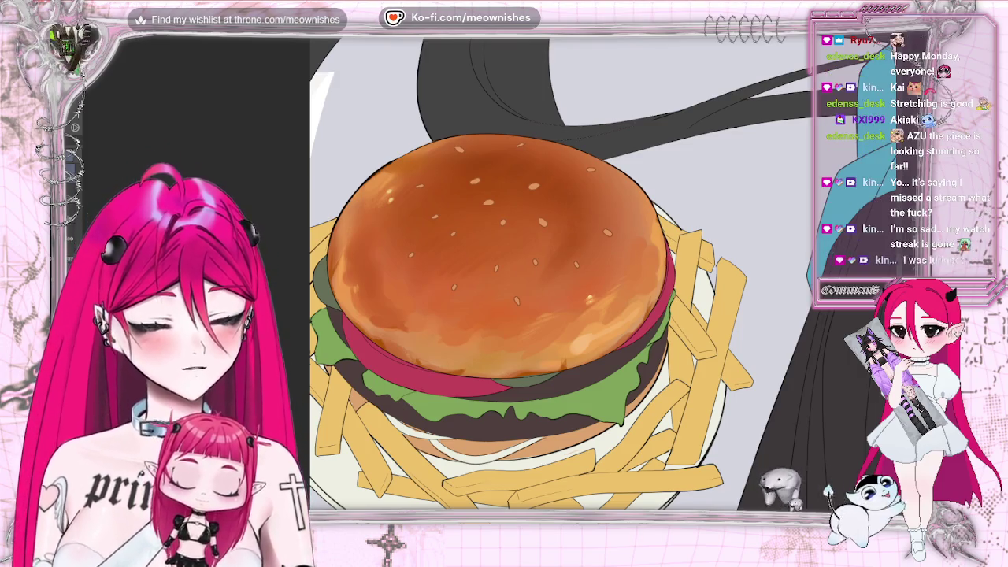
key(ctrl+0)
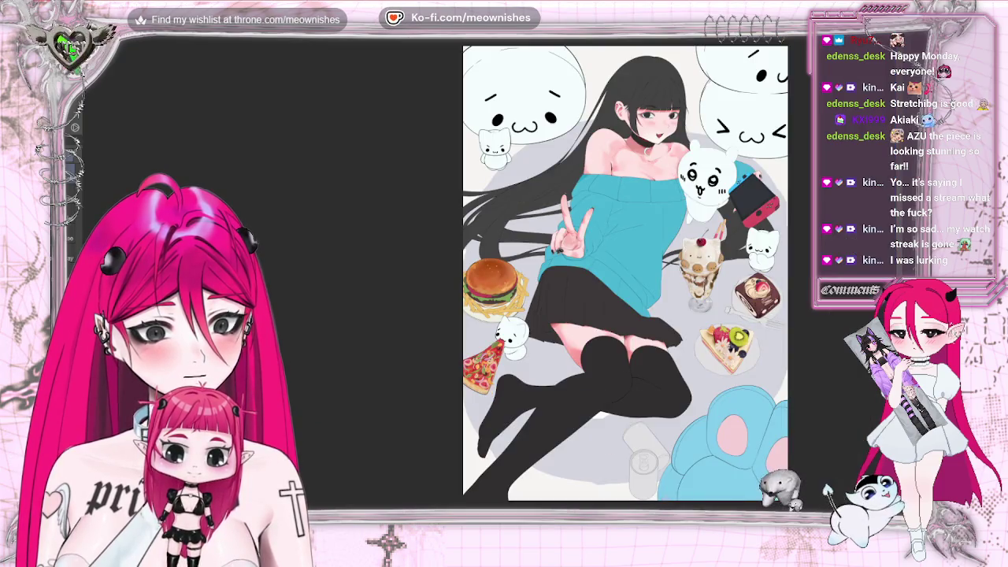
Step: Pan and zoom in to inspect the parfait, chocolate roll and cake slice desserts
scroll(520, 274, right, 5)
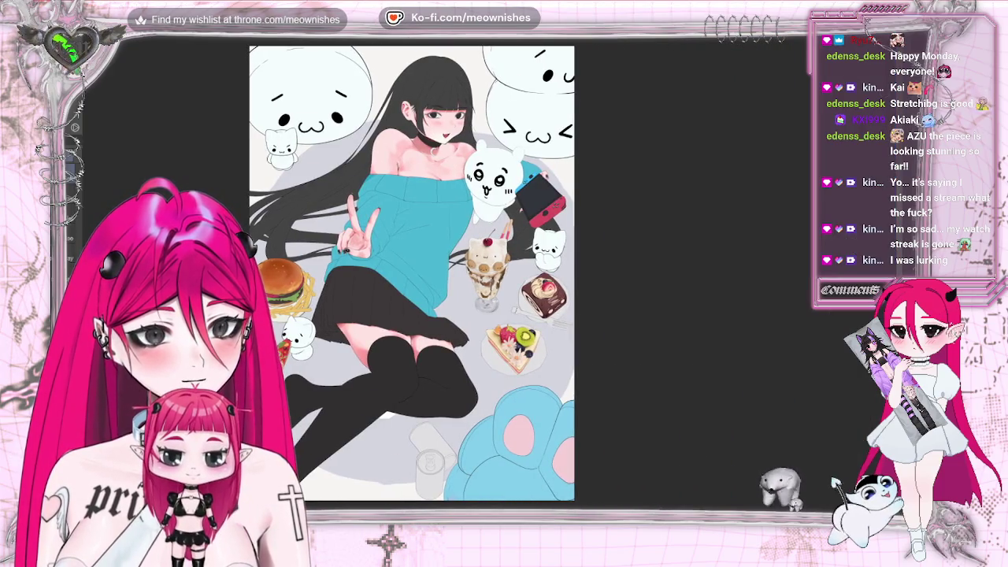
scroll(490, 278, up, 5)
scroll(520, 273, down, 3)
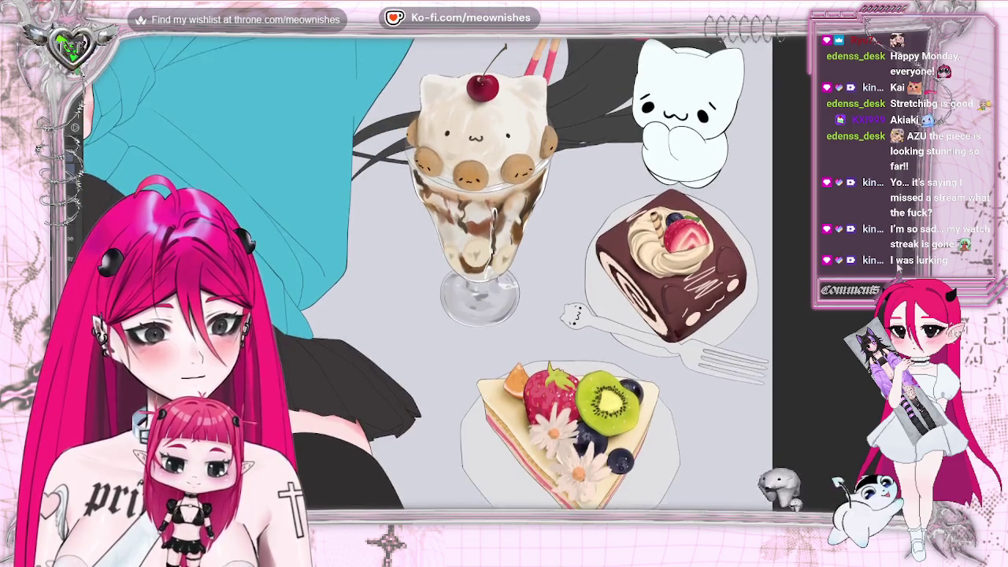
scroll(520, 273, up, 1)
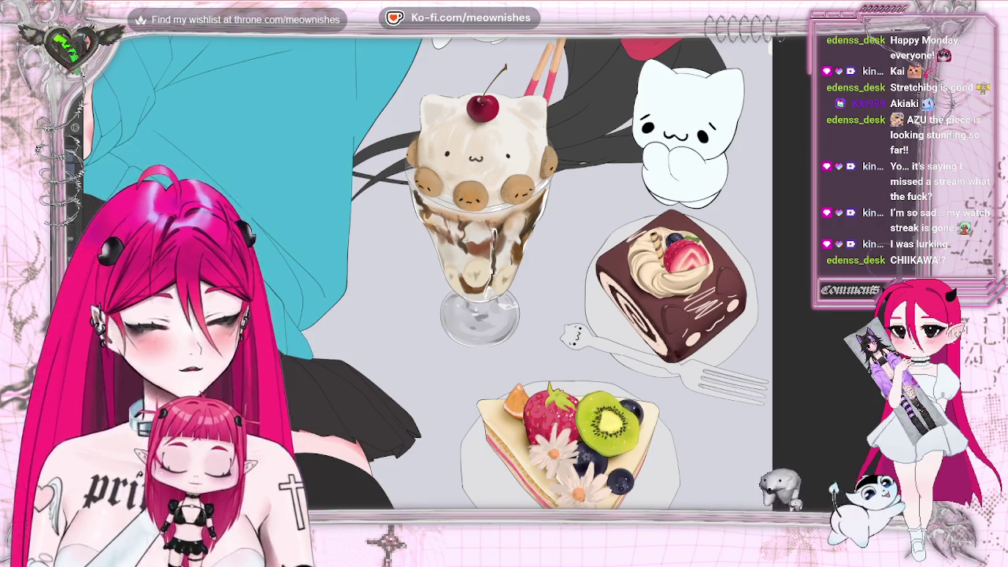
scroll(428, 271, up, 5)
Step: Pan the canvas back to the burger, fries and pizza-eating cat area
scroll(427, 272, up, 1)
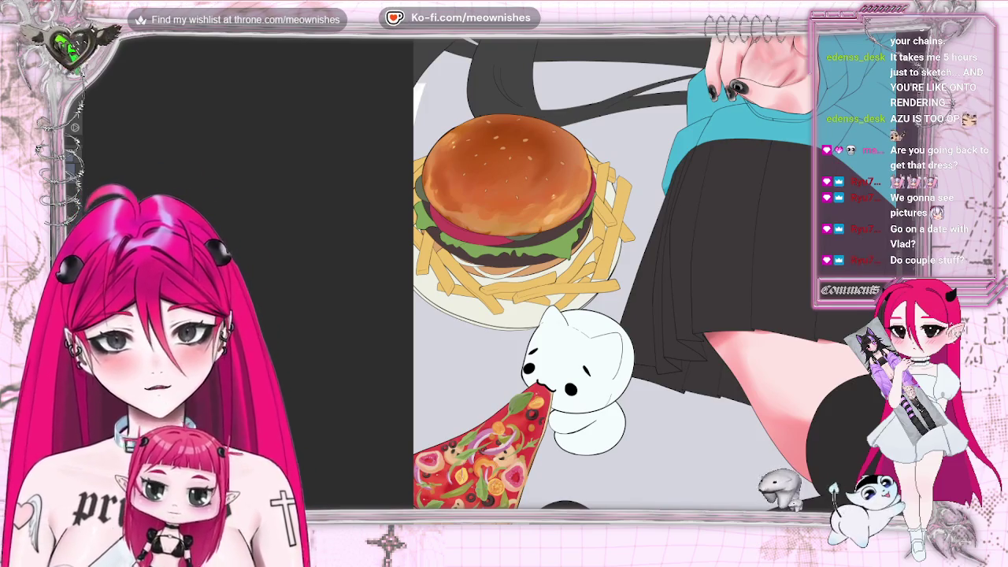
scroll(488, 276, up, 1)
Step: Bring the hair above the burger into view, undo the last bun shading, and fit the illustration
scroll(488, 284, up, 1)
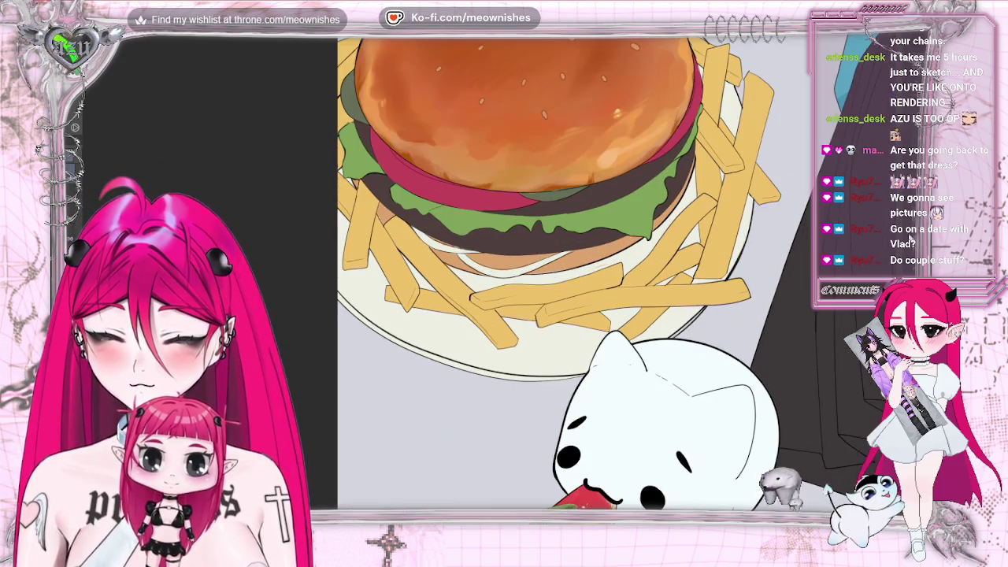
drag(375, 92, 374, 328)
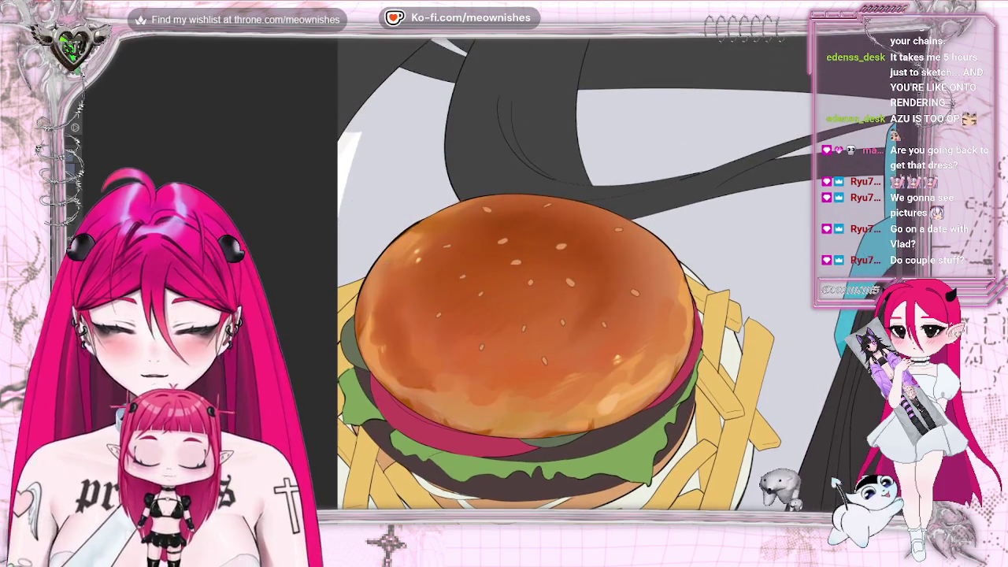
key(ctrl+z)
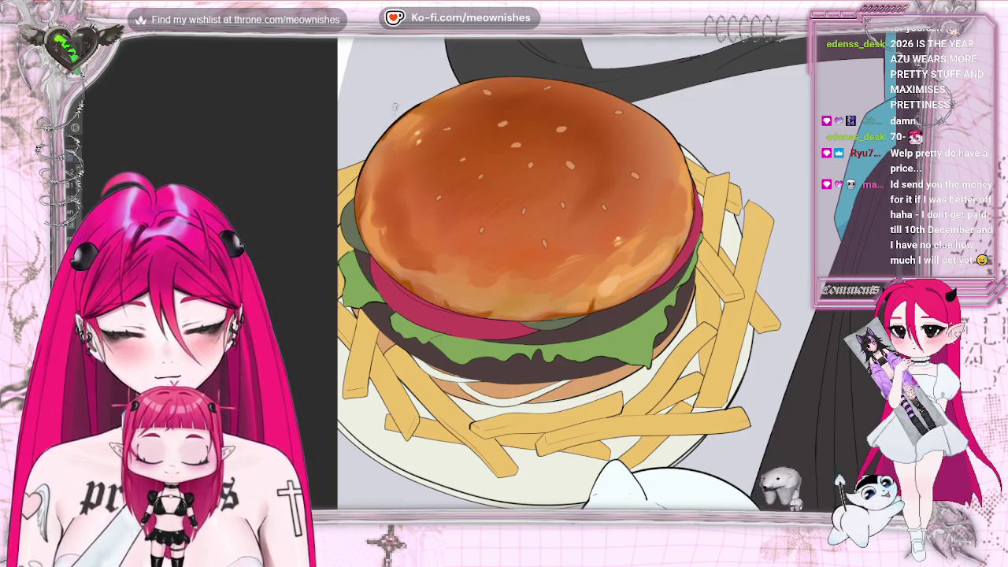
key(ctrl+0)
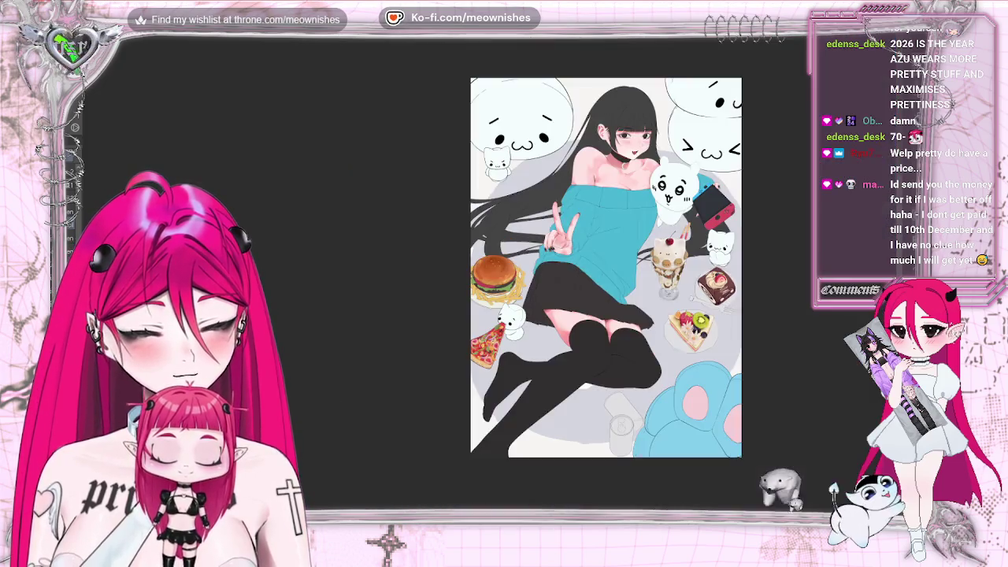
Step: Draw a small round head on the new blank white canvas
key(ctrl+0)
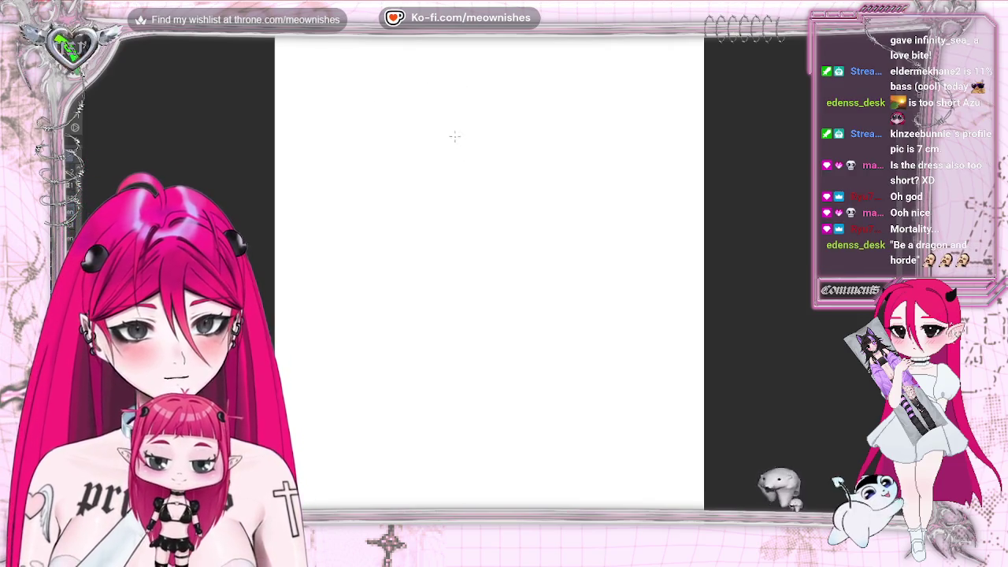
drag(463, 115, 448, 155)
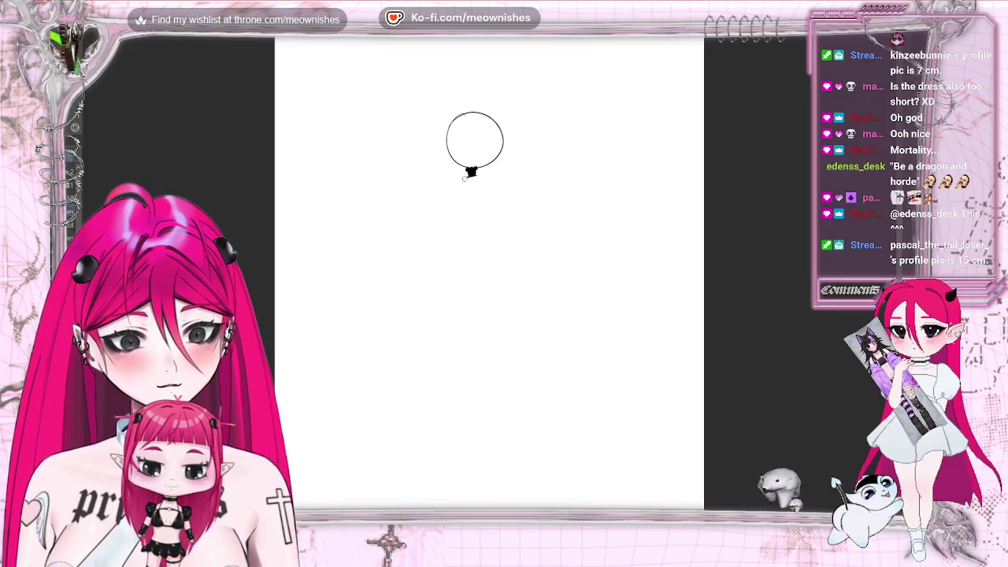
Step: Sketch the figure's shoulders, both arms and hooked hands below the head
mouse_move(470, 174)
mouse_down()
mouse_move(450, 185)
mouse_move(499, 183)
mouse_move(442, 223)
mouse_up()
drag(507, 188, 536, 245)
drag(467, 205, 437, 307)
drag(497, 217, 499, 228)
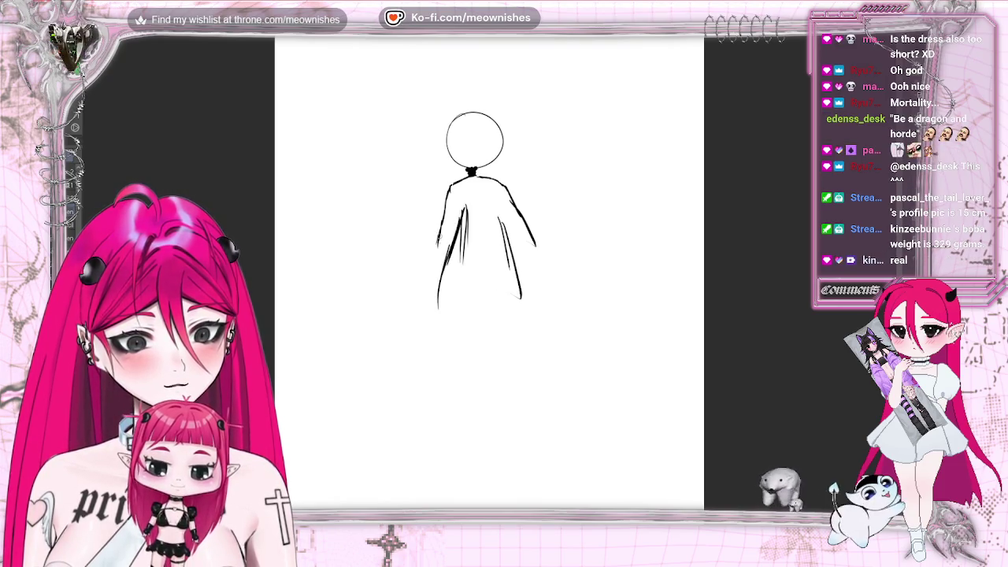
drag(430, 272, 452, 268)
drag(535, 247, 518, 260)
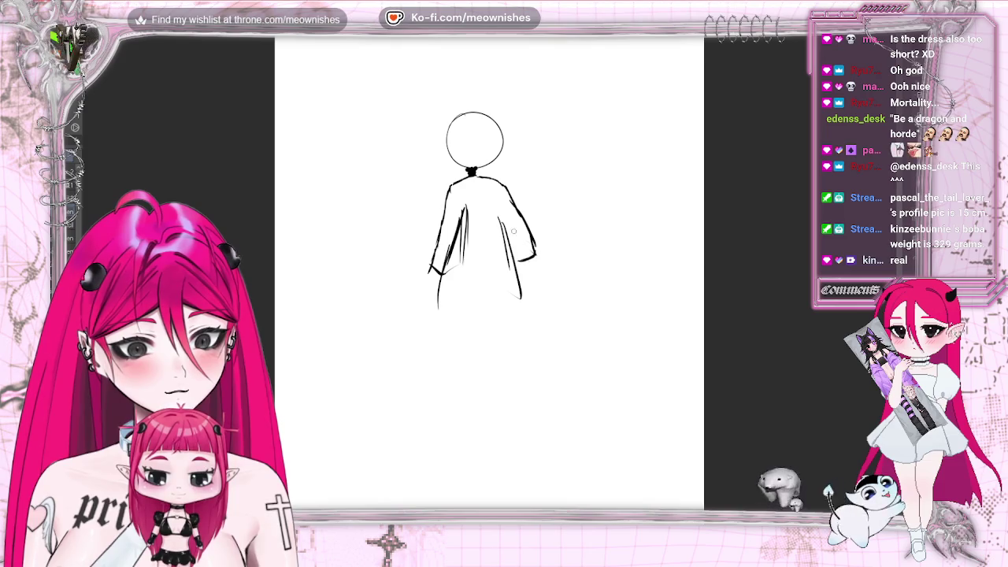
mouse_move(430, 268)
mouse_down()
mouse_move(416, 279)
mouse_move(441, 291)
mouse_move(415, 283)
mouse_up()
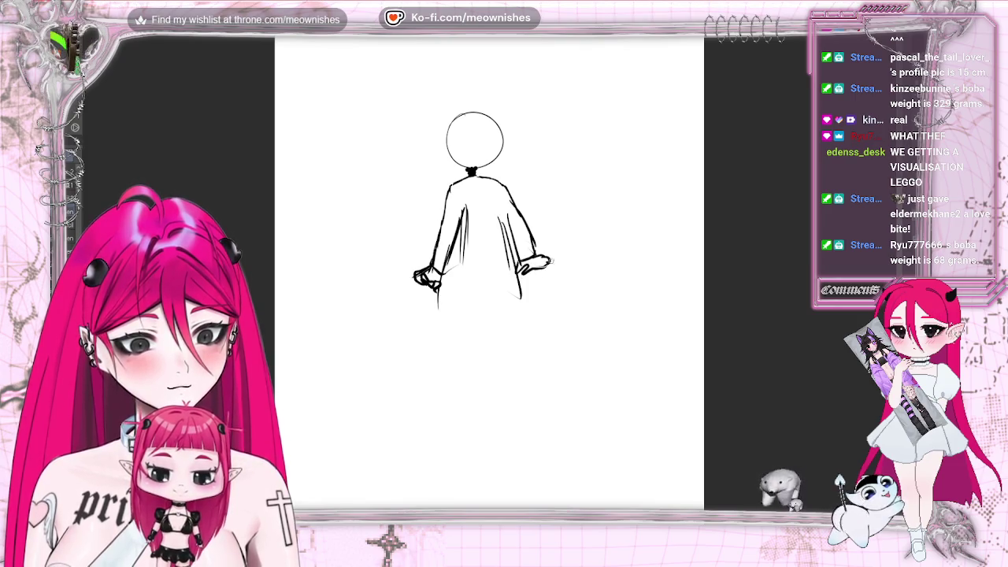
drag(551, 260, 543, 257)
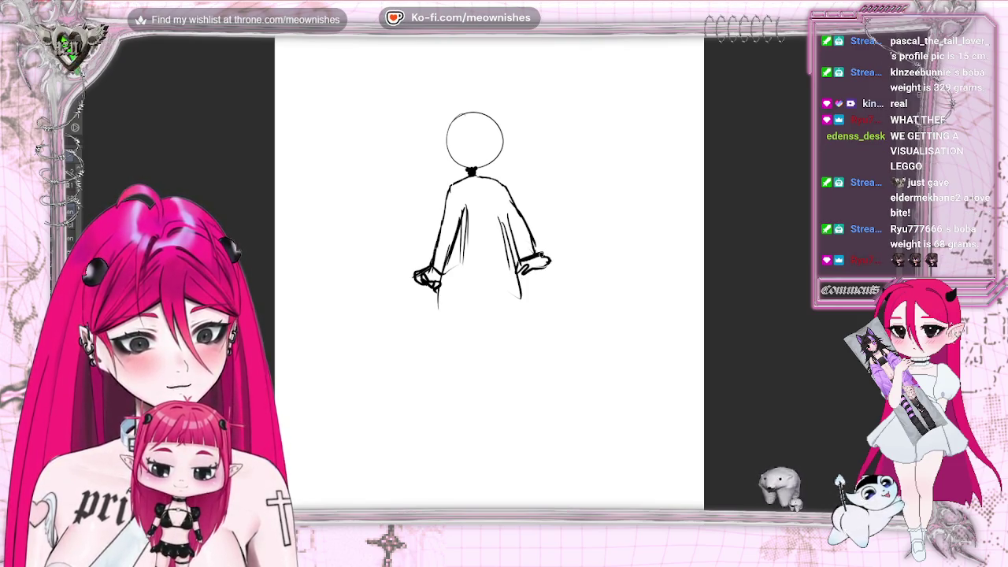
mouse_move(463, 235)
mouse_down()
mouse_move(417, 283)
mouse_move(443, 277)
mouse_move(464, 193)
mouse_move(457, 322)
mouse_up()
Step: Fill the torso, right arm, hand and lower body in solid black
mouse_move(461, 217)
mouse_down()
mouse_move(484, 169)
mouse_move(520, 203)
mouse_move(532, 244)
mouse_up()
mouse_move(488, 177)
mouse_down()
mouse_move(480, 304)
mouse_move(488, 185)
mouse_move(516, 304)
mouse_move(479, 265)
mouse_move(459, 307)
mouse_move(516, 295)
mouse_up()
mouse_move(504, 201)
mouse_down()
mouse_move(528, 271)
mouse_move(540, 257)
mouse_move(545, 266)
mouse_up()
mouse_move(449, 295)
mouse_down()
mouse_move(431, 343)
mouse_move(514, 292)
mouse_move(478, 301)
mouse_move(449, 339)
mouse_move(513, 322)
mouse_move(451, 320)
mouse_up()
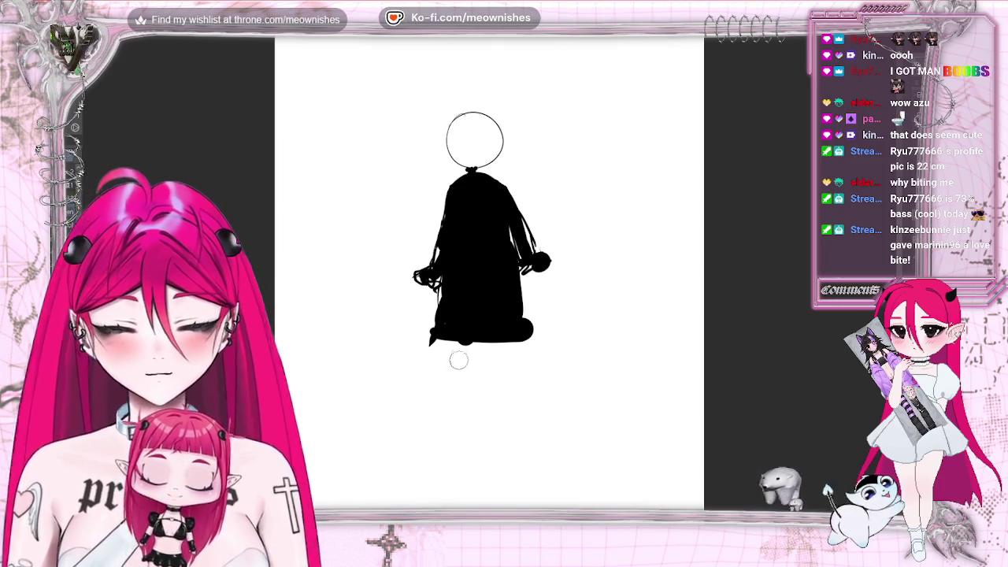
Step: Widen the silhouette's lower edge with an enlarged brush, then close the sketch document
mouse_move(437, 335)
mouse_down()
mouse_move(420, 350)
mouse_move(503, 356)
mouse_move(524, 351)
mouse_move(533, 332)
mouse_up()
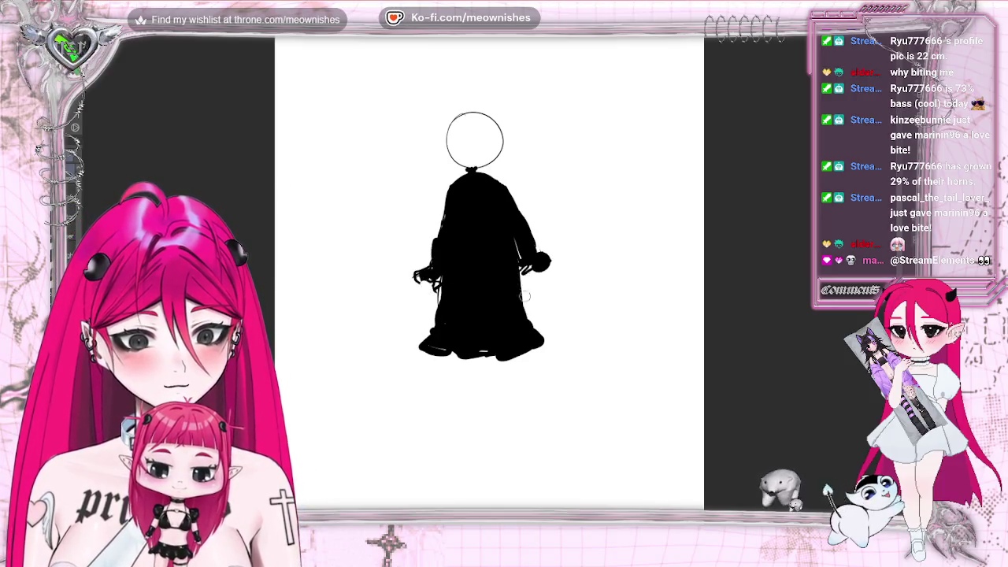
key(e)
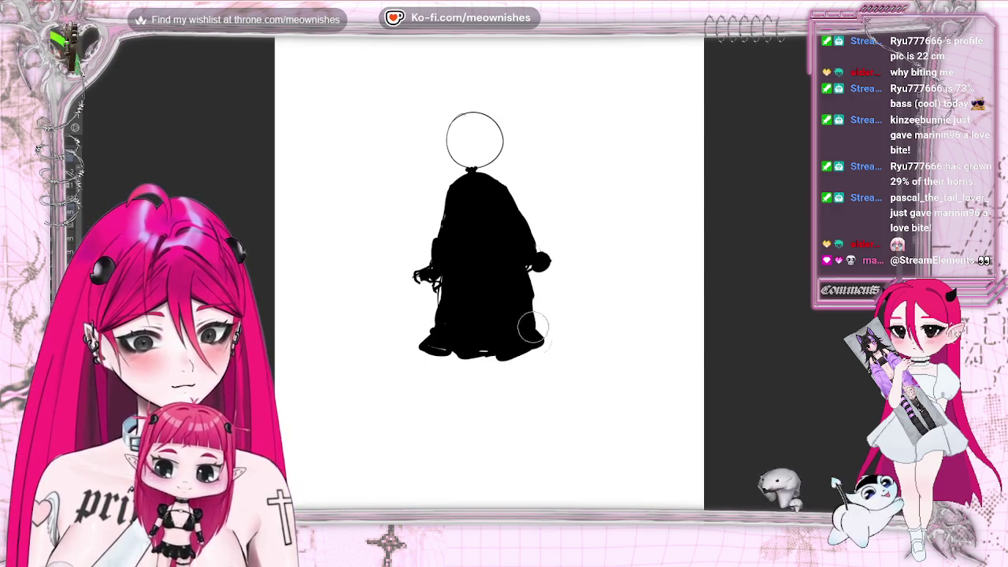
drag(430, 337, 540, 321)
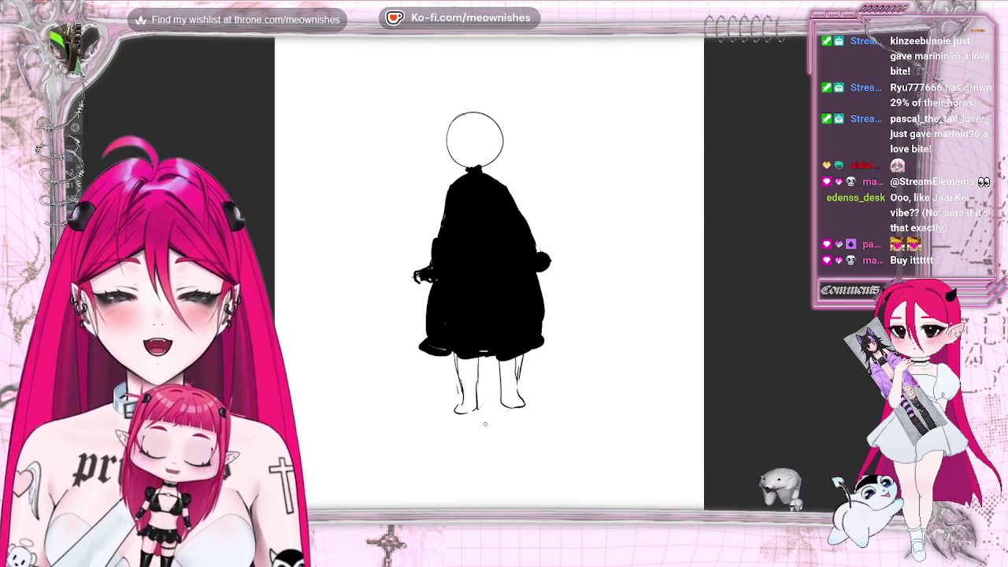
key(ctrl+w)
Step: Answer the sketch's save prompt and fit the burger and fries in view
click(518, 188)
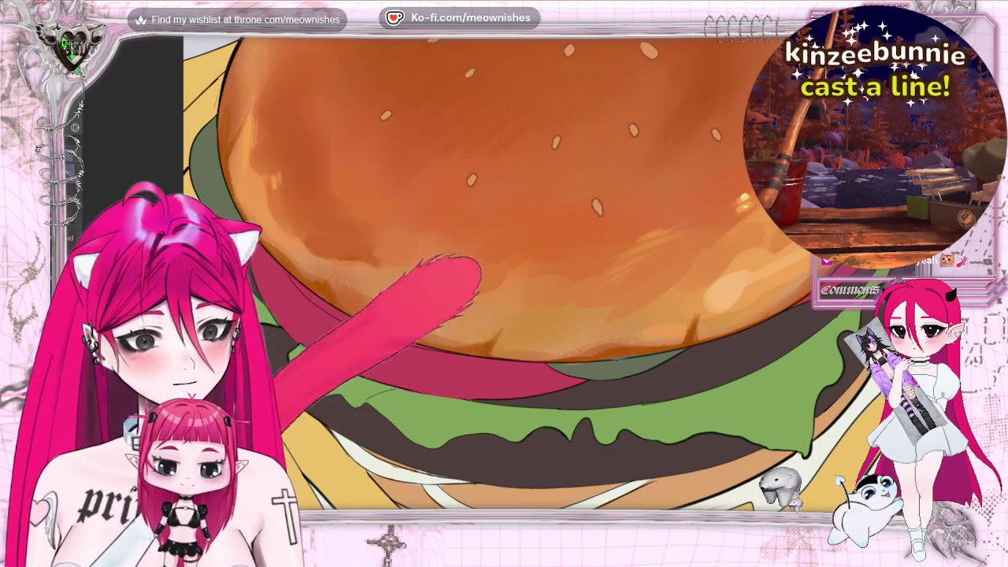
key(ctrl+0)
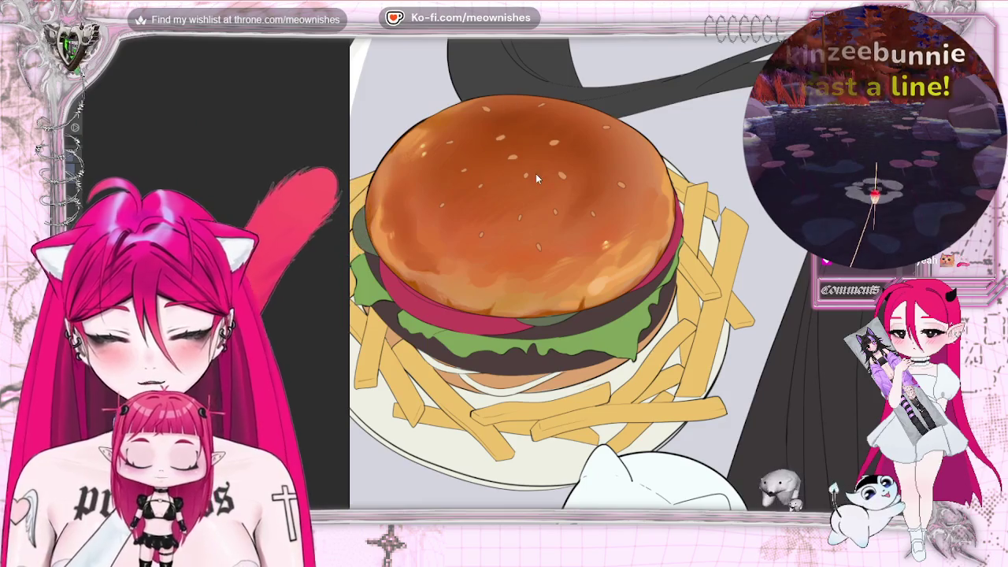
Step: Toggle the bun's painted shading off and back on, then bring the fries, plate and cat into view
key(ctrl+z)
key(ctrl+y)
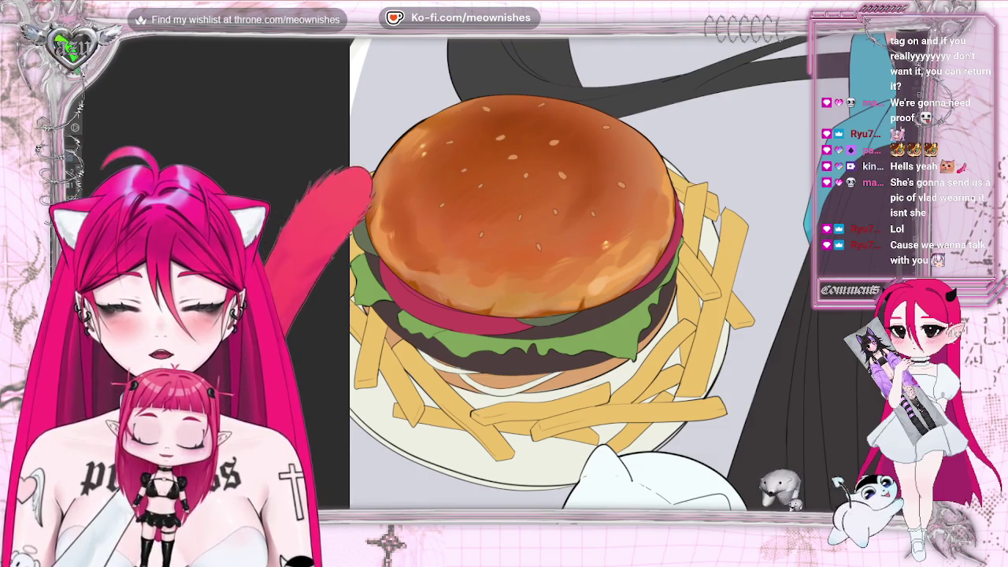
scroll(567, 244, down, 3)
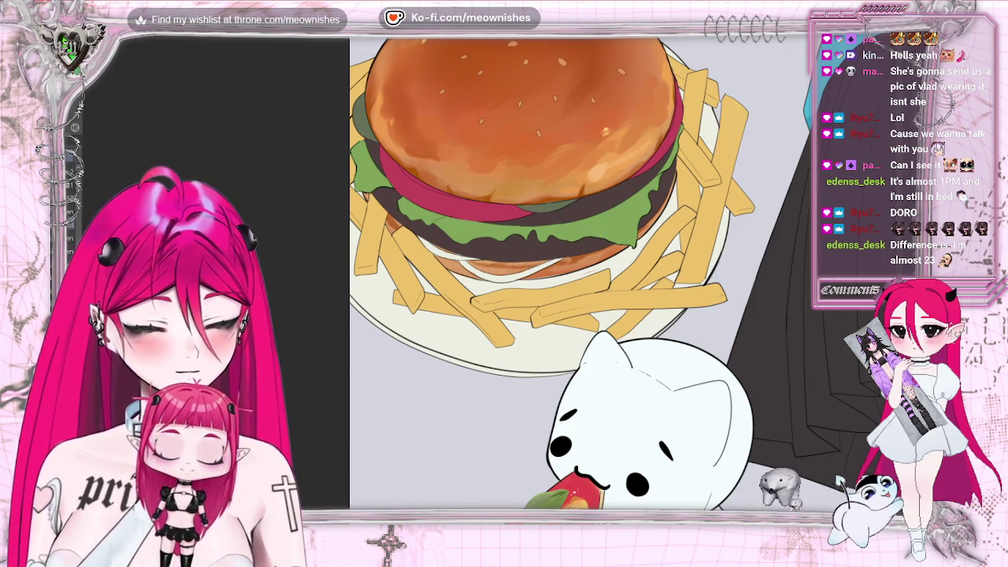
Step: Fit the whole canvas in view: girl in teal, glossy burger, pizza and cat
scroll(578, 272, down, 5)
scroll(579, 272, up, 6)
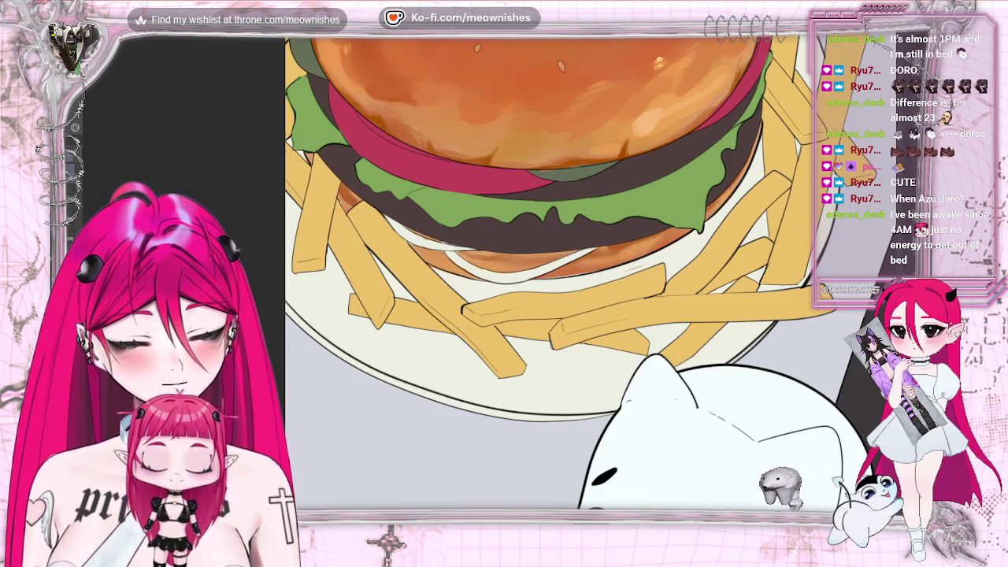
key(ctrl+0)
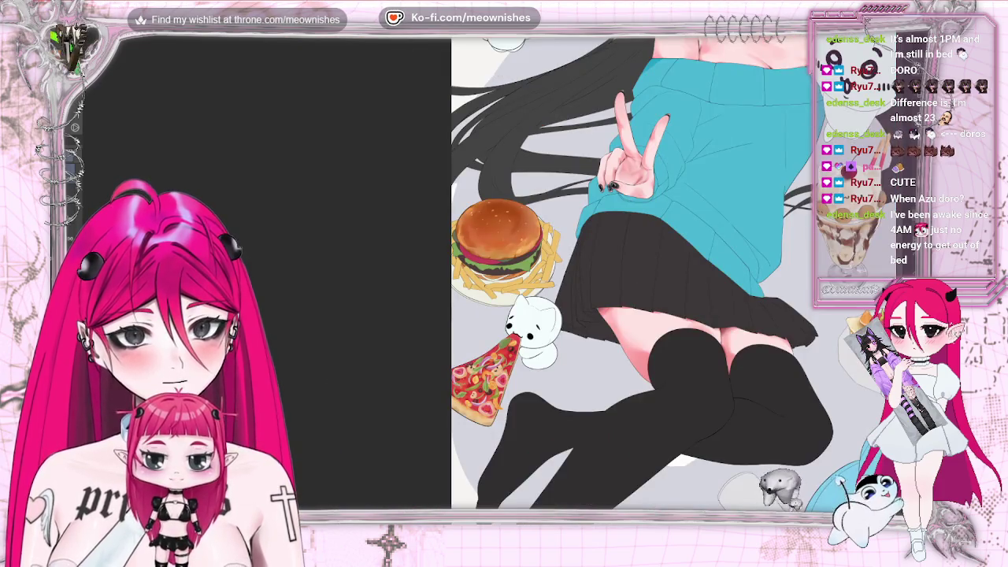
Step: Zoom back in close on the glossy burger and its flat-coloured fries
scroll(494, 252, up, 2)
scroll(493, 252, up, 2)
scroll(494, 252, up, 2)
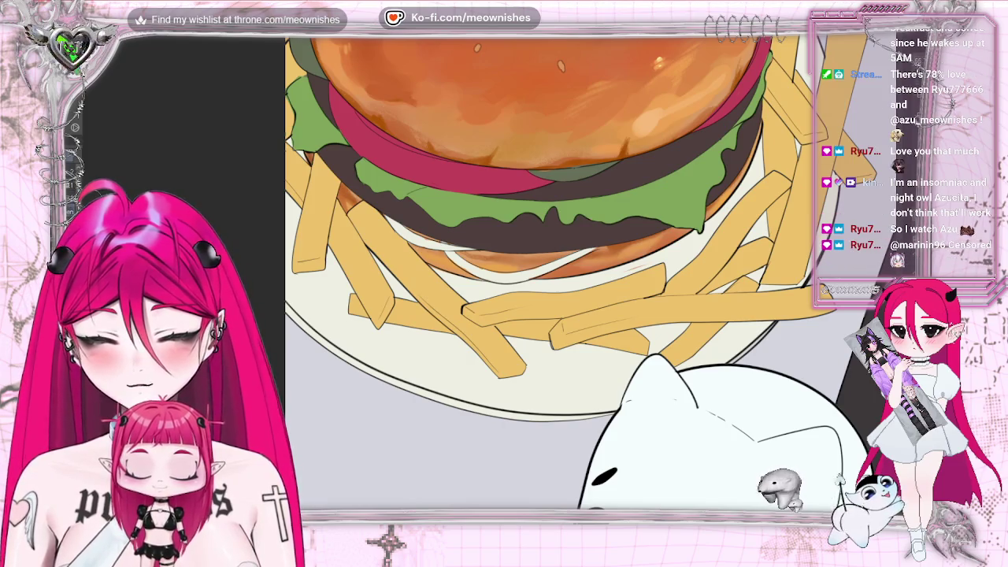
Step: Zoom tight on the burger's lower bun and fries, then ease back out slightly
scroll(456, 246, up, 2)
scroll(370, 197, up, 2)
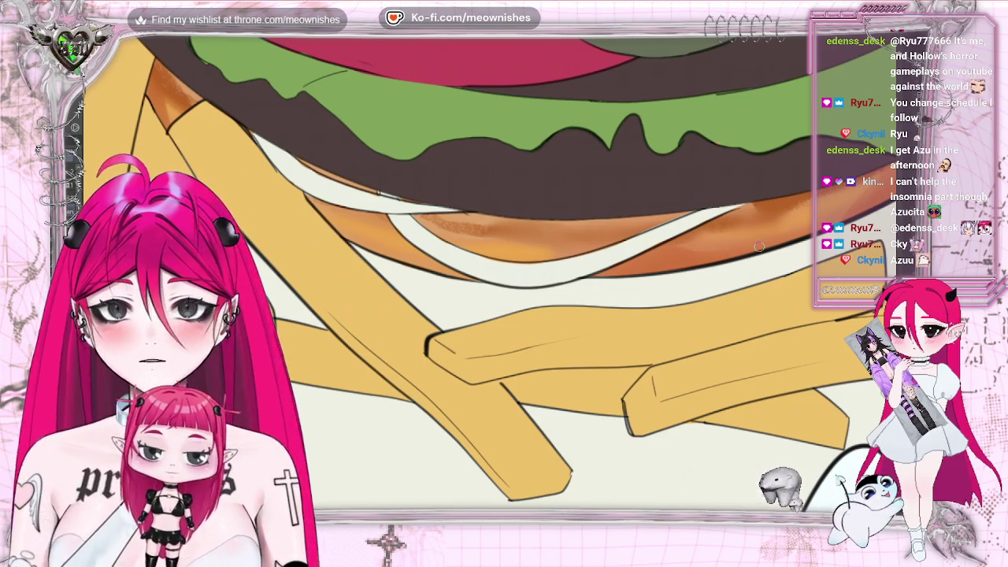
scroll(503, 272, down, 3)
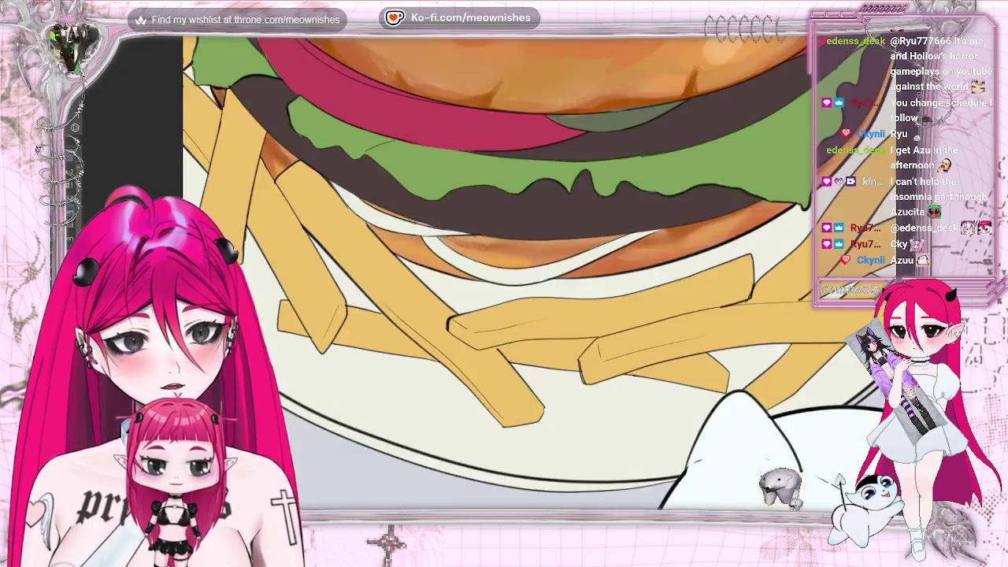
scroll(504, 272, down, 5)
scroll(646, 272, down, 1)
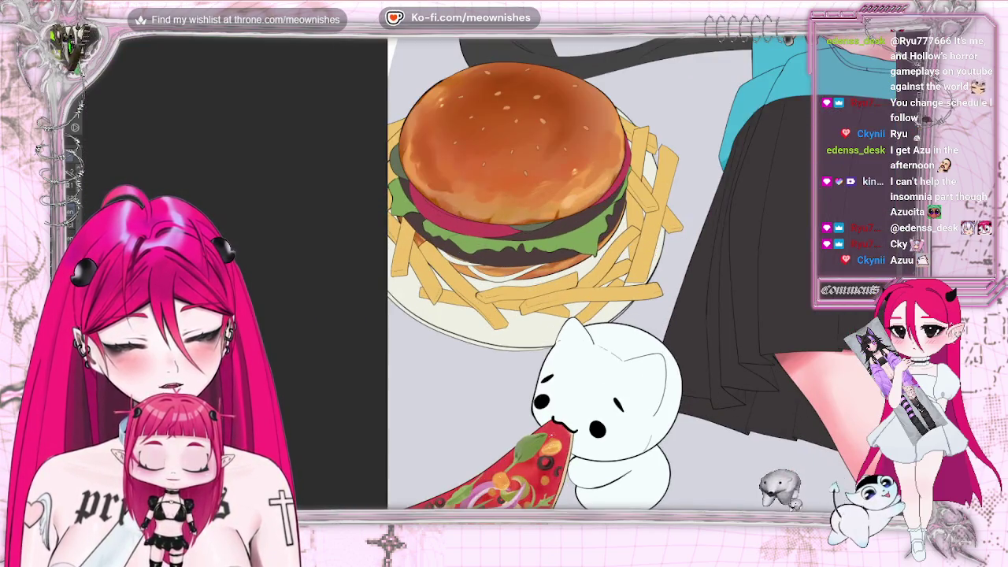
scroll(646, 272, down, 2)
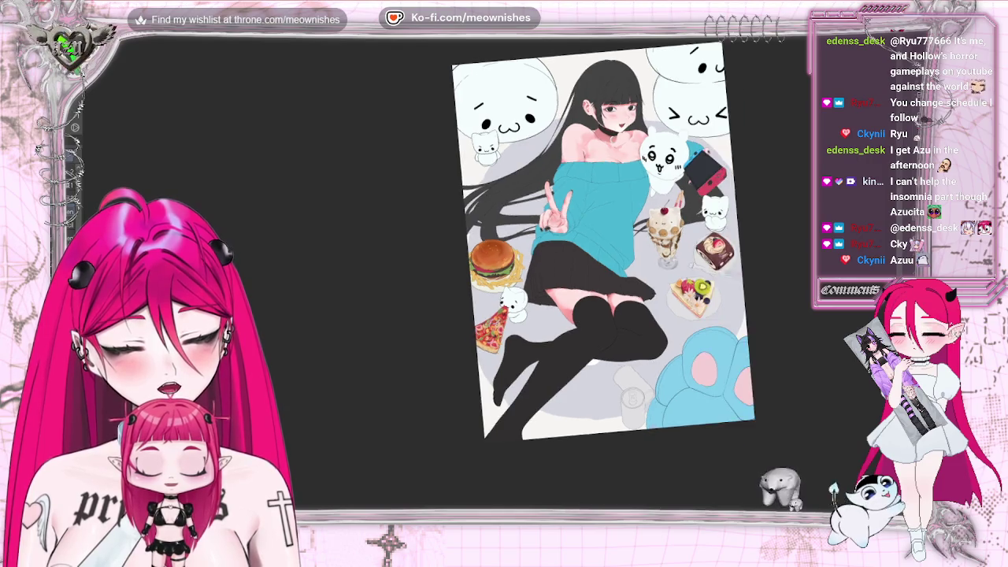
scroll(500, 252, up, 2)
scroll(500, 252, up, 3)
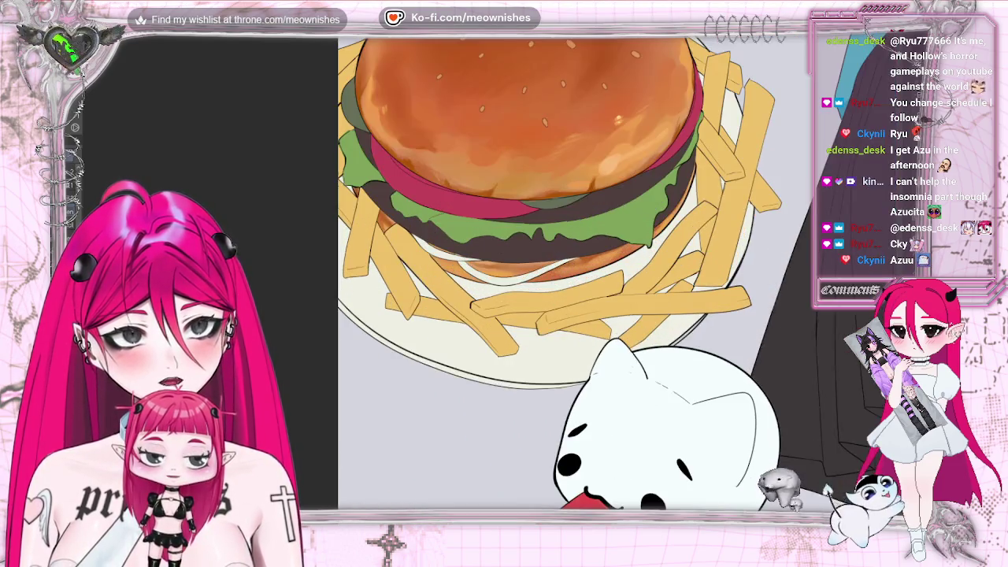
scroll(500, 252, up, 2)
scroll(500, 252, up, 2)
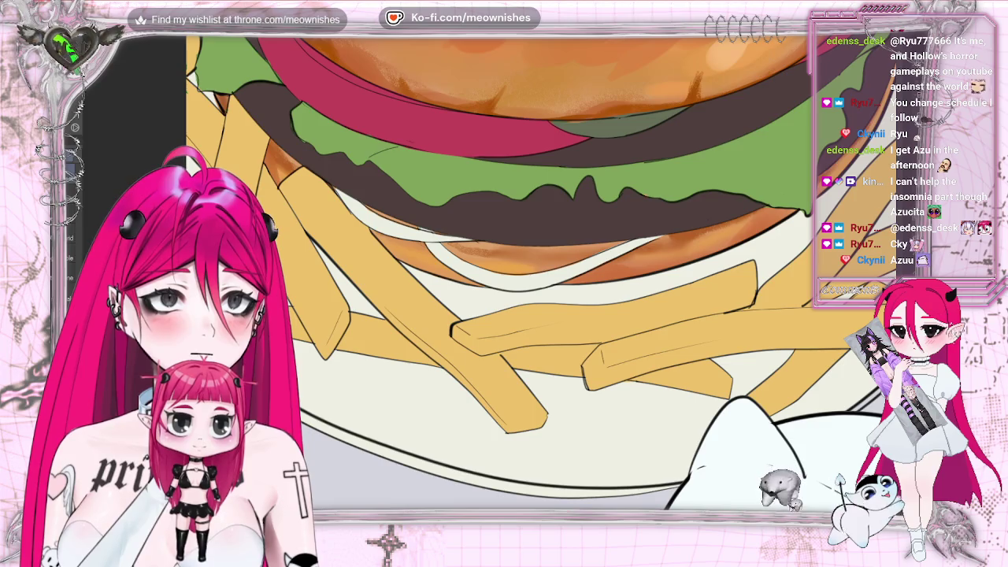
scroll(504, 276, down, 3)
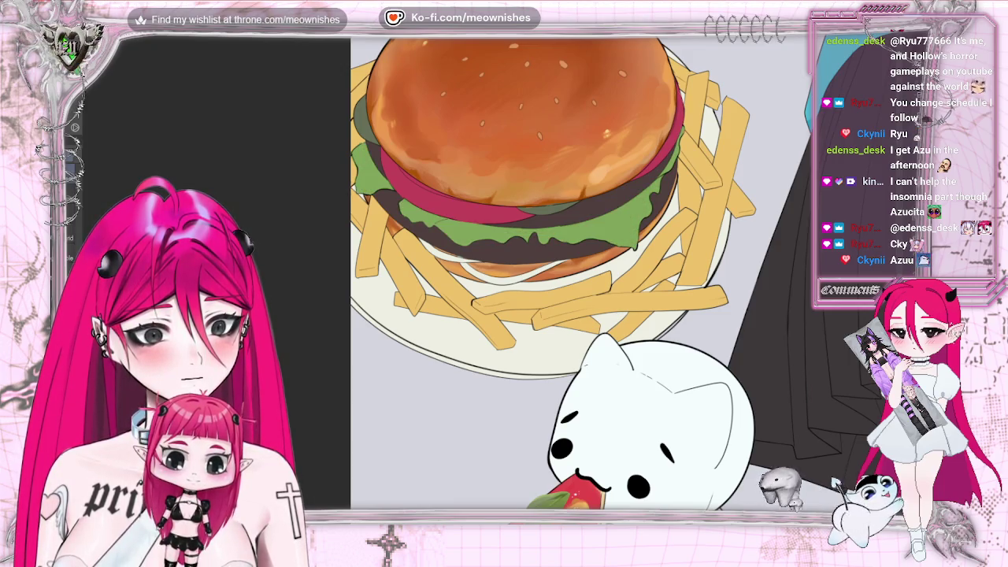
scroll(488, 296, up, 1)
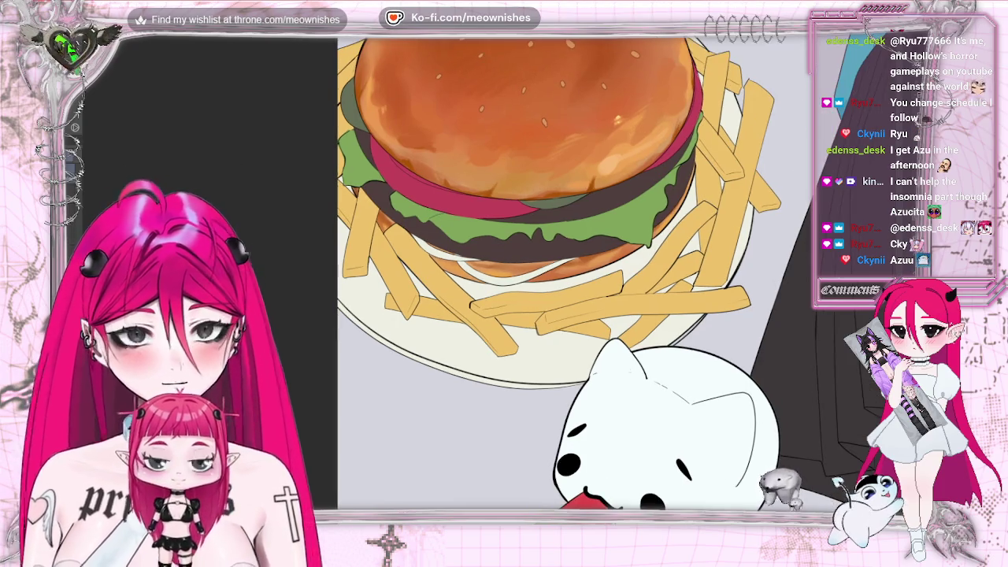